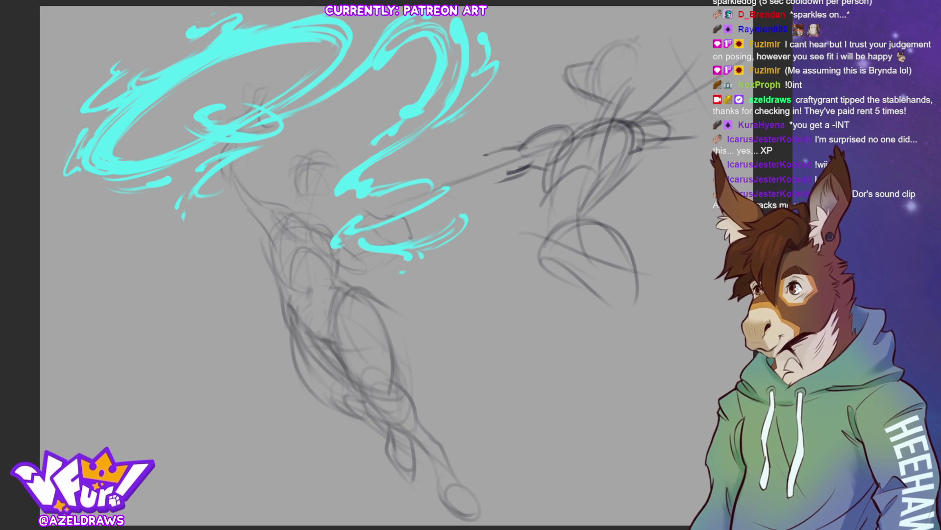
Step: Ink darker lines over the figure's head and neck, undoing and redrawing rejected strokes
drag(290, 177, 299, 194)
key(ctrl+z)
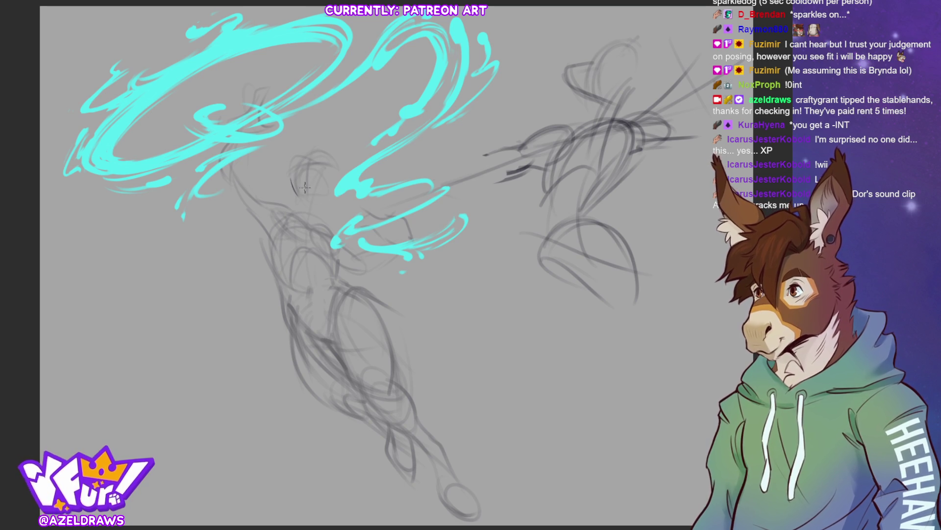
drag(292, 186, 298, 211)
key(ctrl+z)
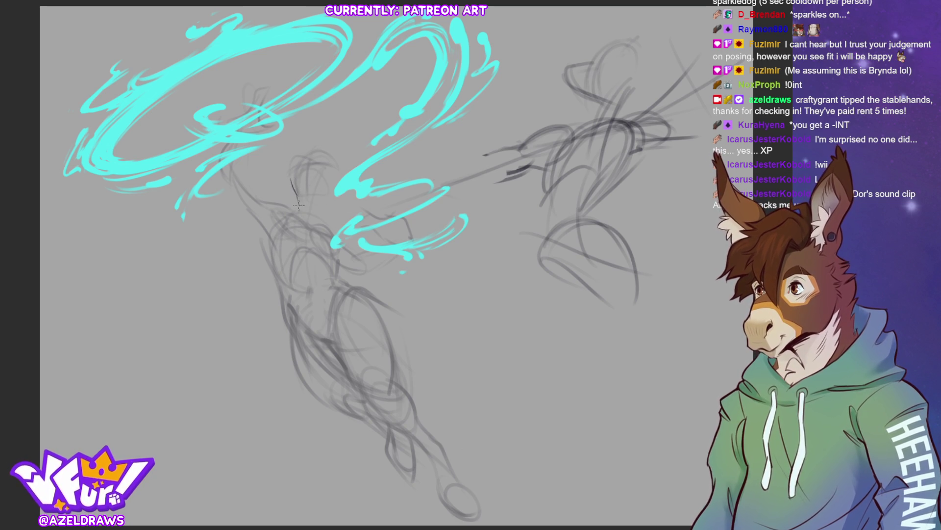
drag(321, 200, 332, 227)
drag(297, 197, 300, 210)
key(ctrl+z)
key(ctrl+z)
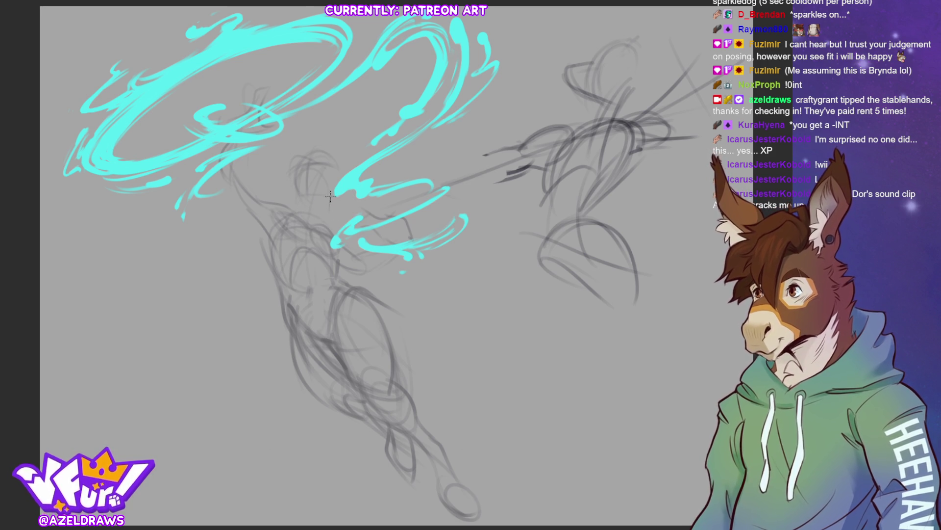
drag(331, 225, 329, 204)
key(ctrl+z)
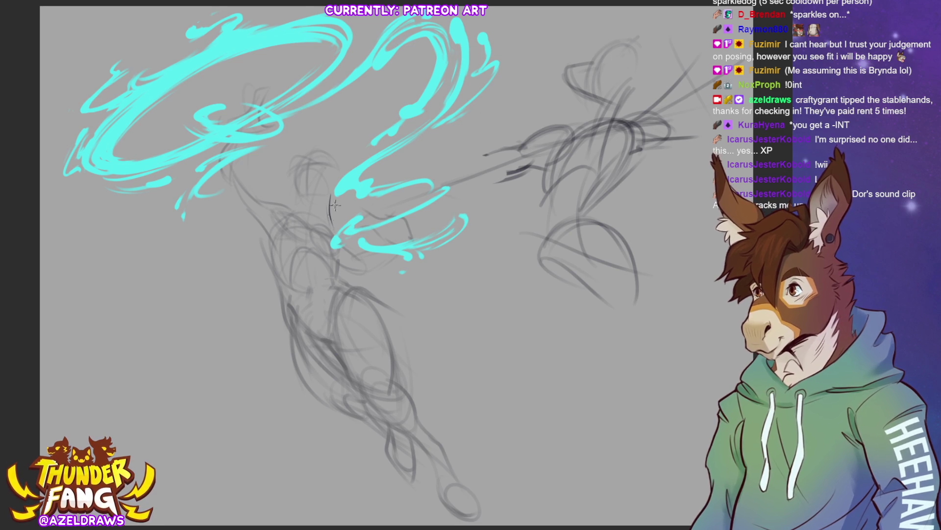
drag(328, 196, 334, 233)
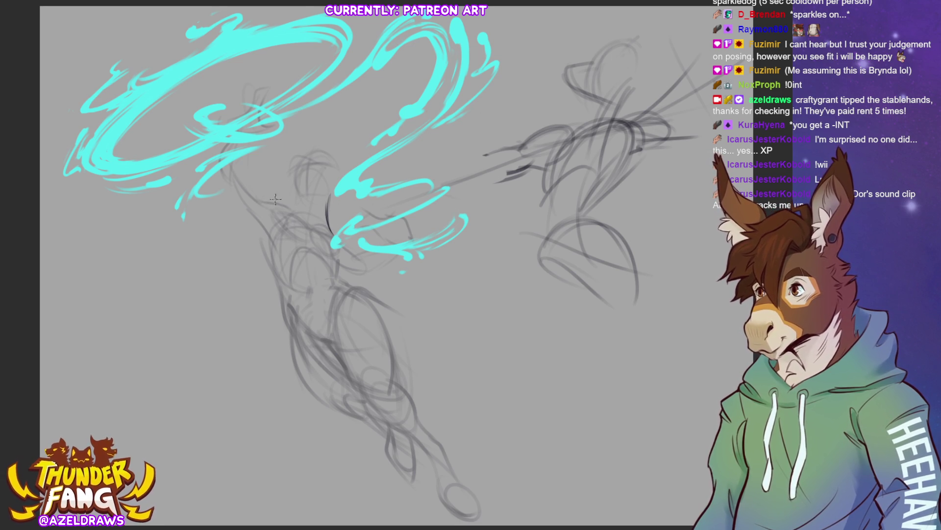
Step: Ink the shoulder, the diagonal back line and the vertical torso contour
drag(267, 201, 289, 207)
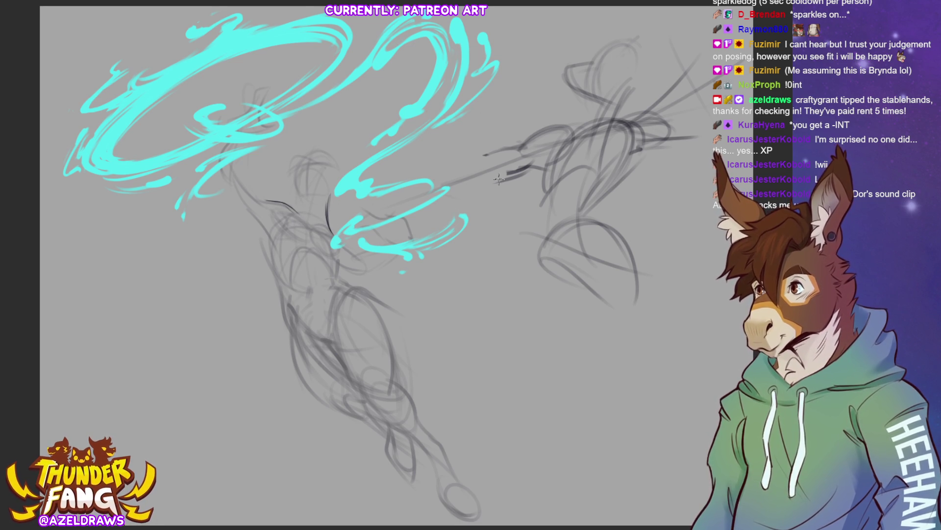
drag(240, 208, 279, 257)
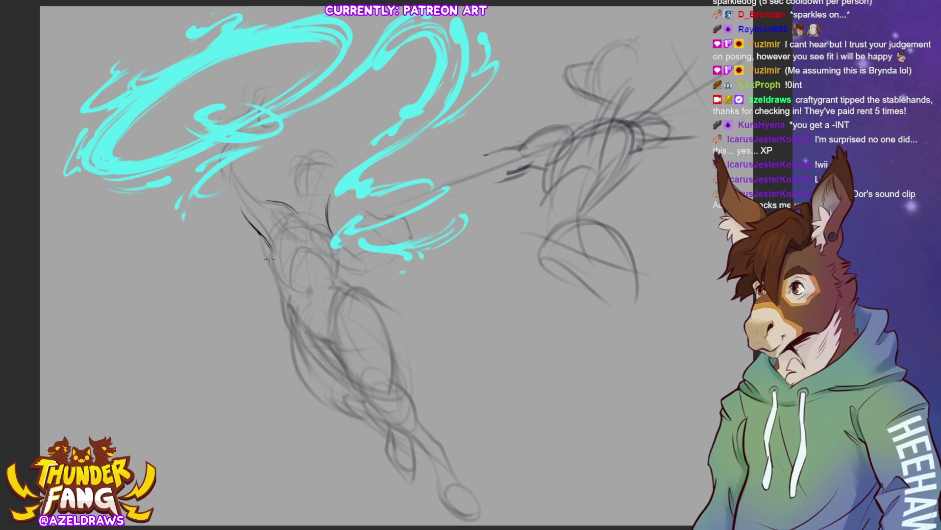
drag(253, 226, 273, 267)
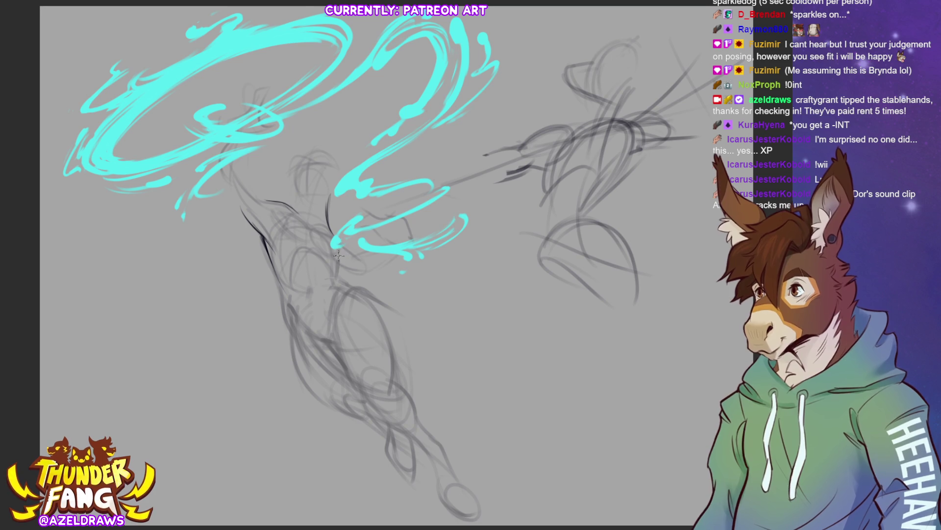
drag(338, 250, 338, 289)
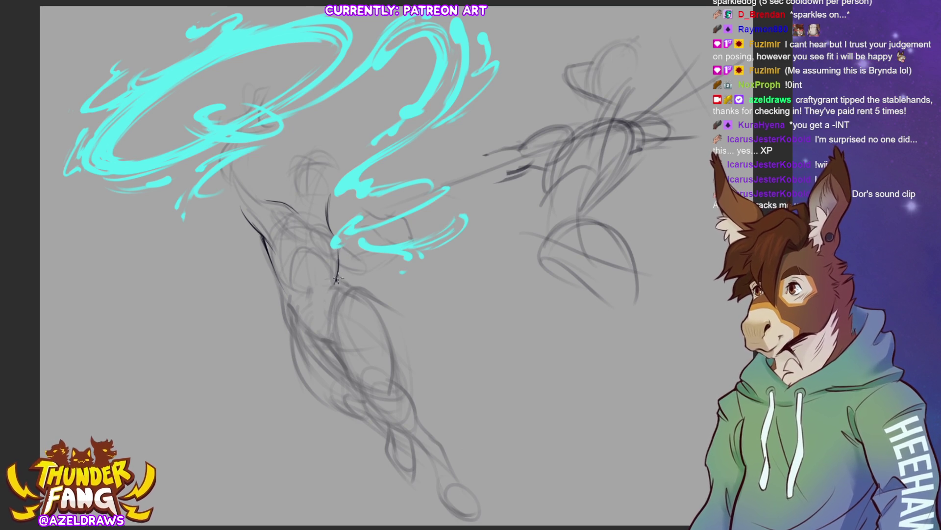
drag(336, 279, 347, 292)
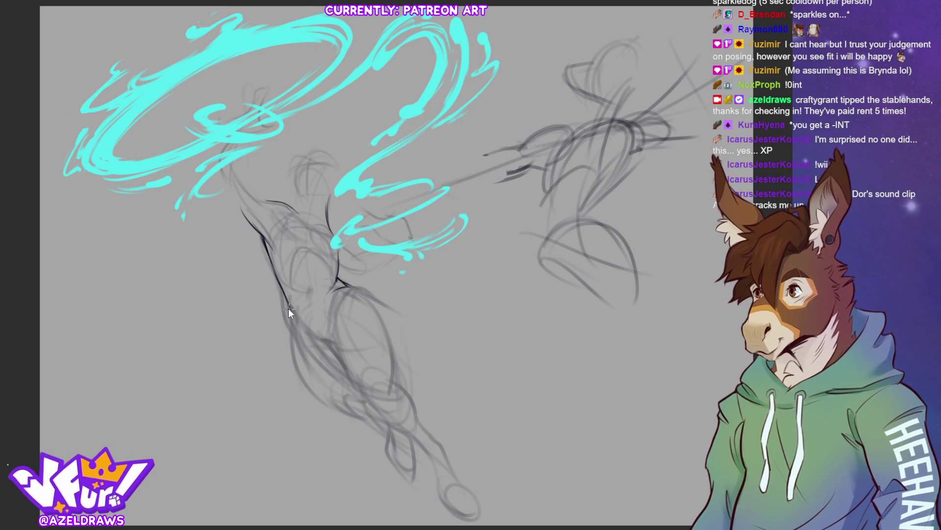
Step: Darken the back contour down to the hip and redraw the inner leg and thigh lines
drag(266, 247, 299, 315)
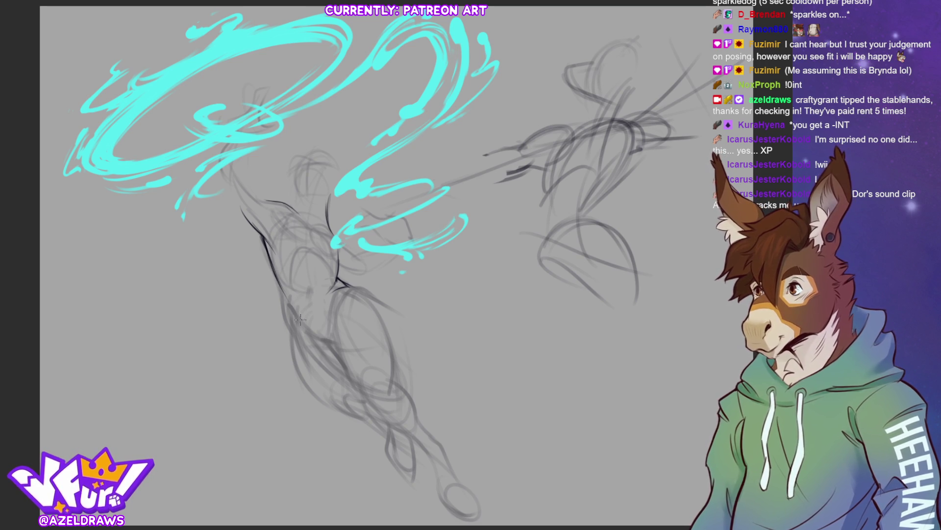
drag(276, 283, 290, 335)
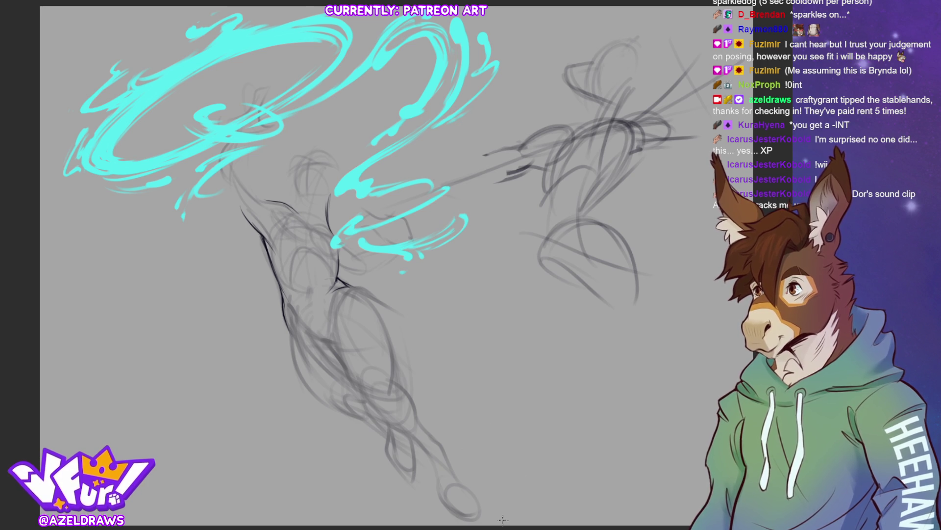
mouse_move(348, 287)
mouse_down()
mouse_move(388, 326)
mouse_move(395, 375)
mouse_up()
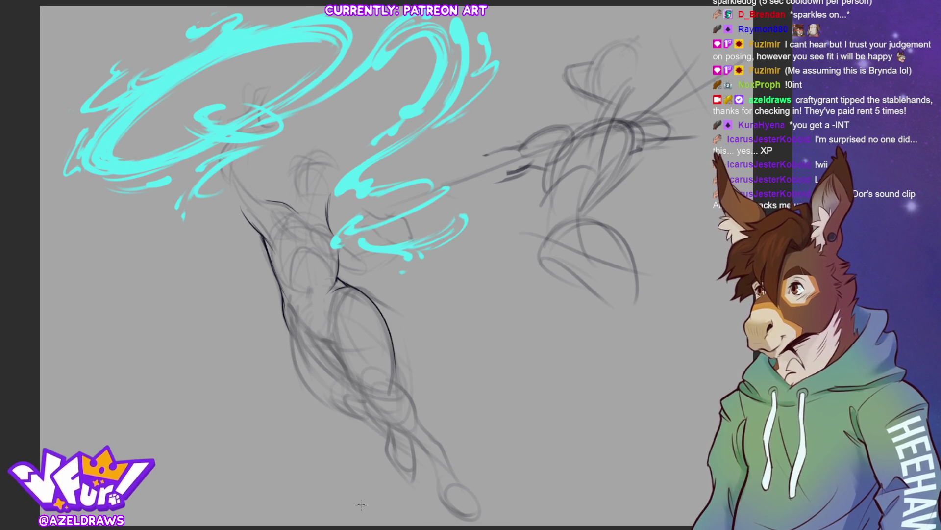
drag(327, 309, 355, 383)
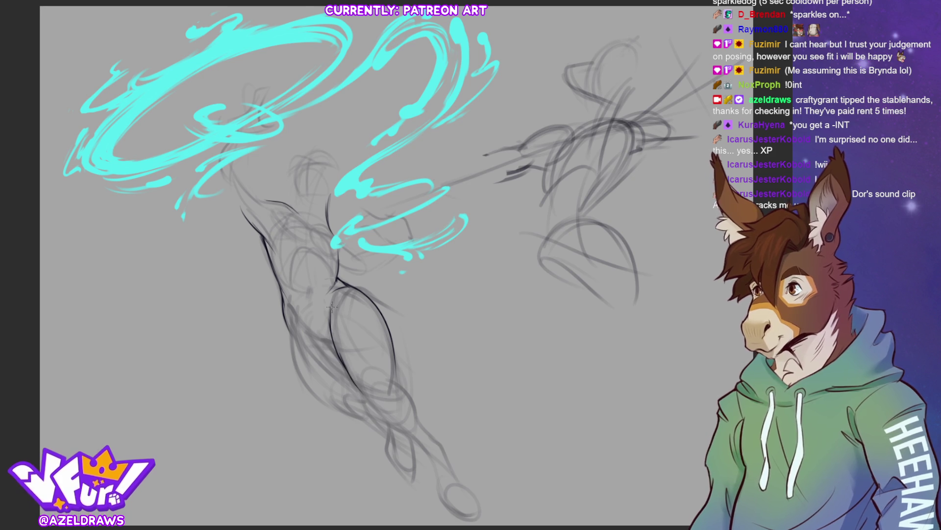
key(ctrl+z)
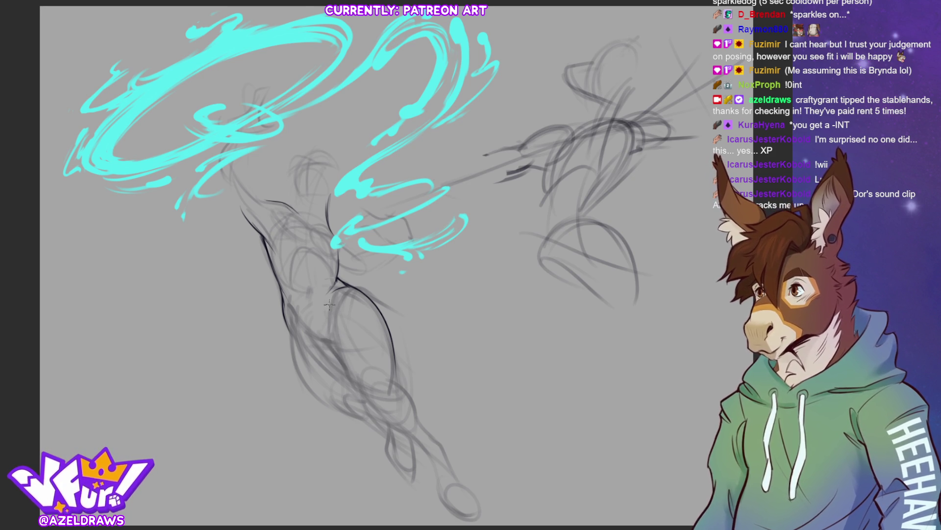
mouse_move(329, 306)
mouse_down()
mouse_move(329, 341)
mouse_move(344, 367)
mouse_up()
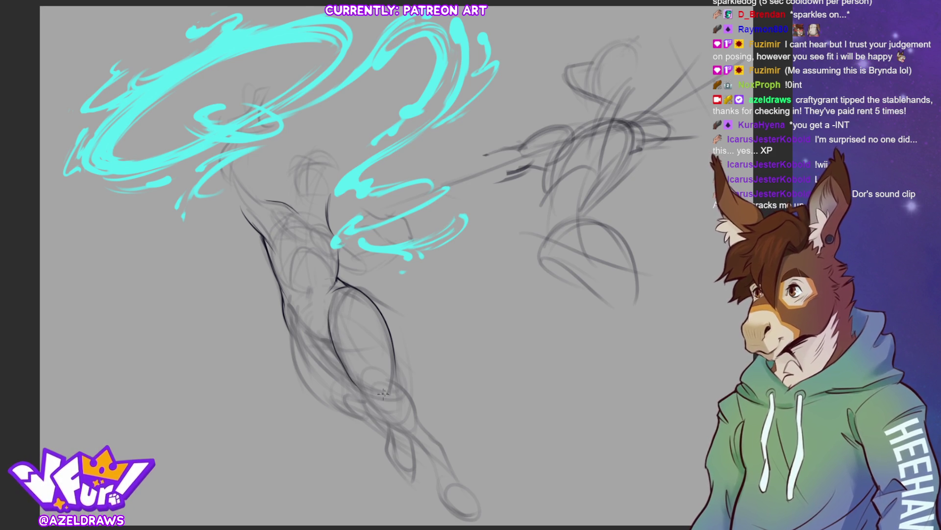
drag(296, 311, 334, 342)
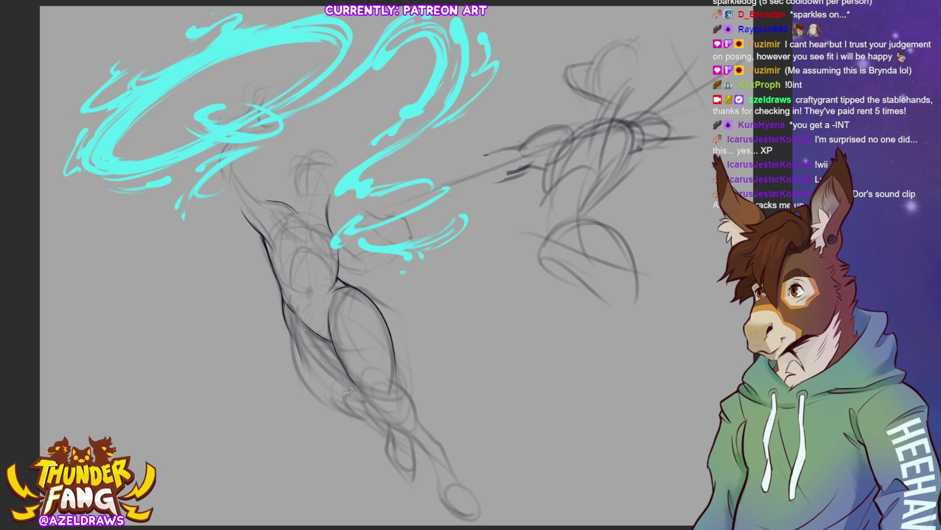
Step: Ink the leg outline and darken the lower leg contour lines
mouse_move(289, 334)
mouse_down()
mouse_move(366, 419)
mouse_move(294, 371)
mouse_up()
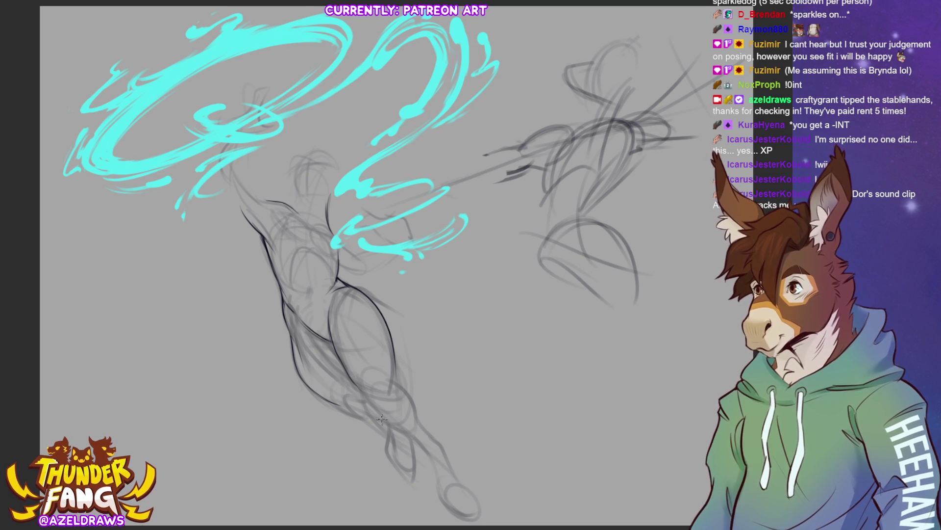
drag(362, 393, 403, 418)
drag(392, 354, 414, 410)
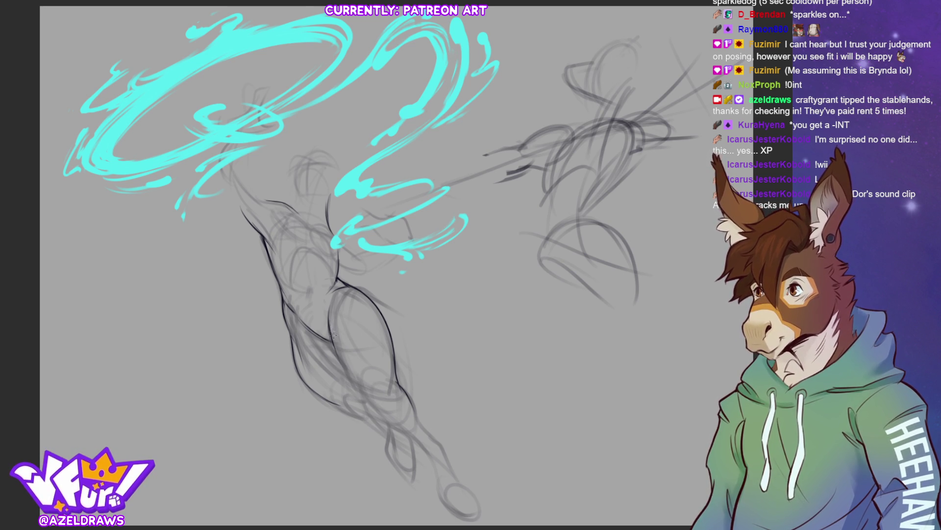
mouse_move(326, 319)
mouse_down()
mouse_move(370, 405)
mouse_move(396, 413)
mouse_up()
drag(359, 386, 384, 417)
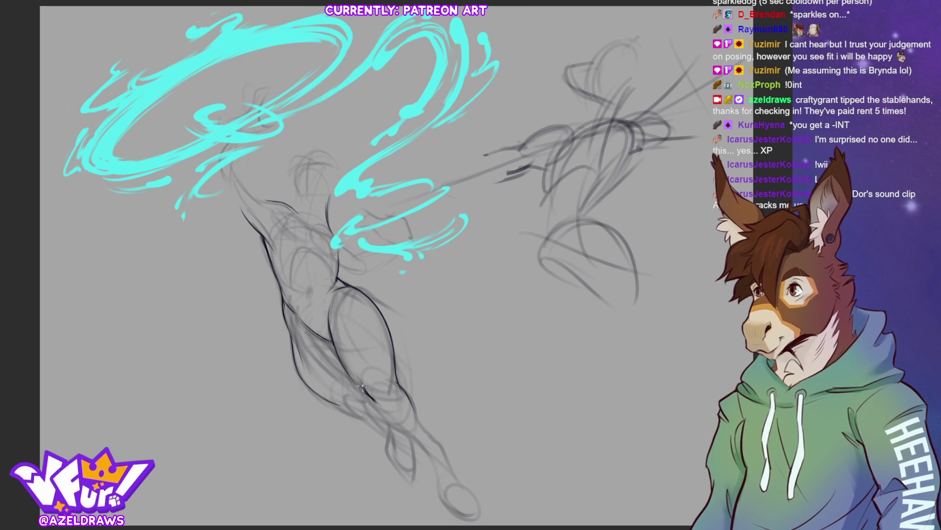
drag(365, 401, 406, 436)
drag(366, 405, 429, 443)
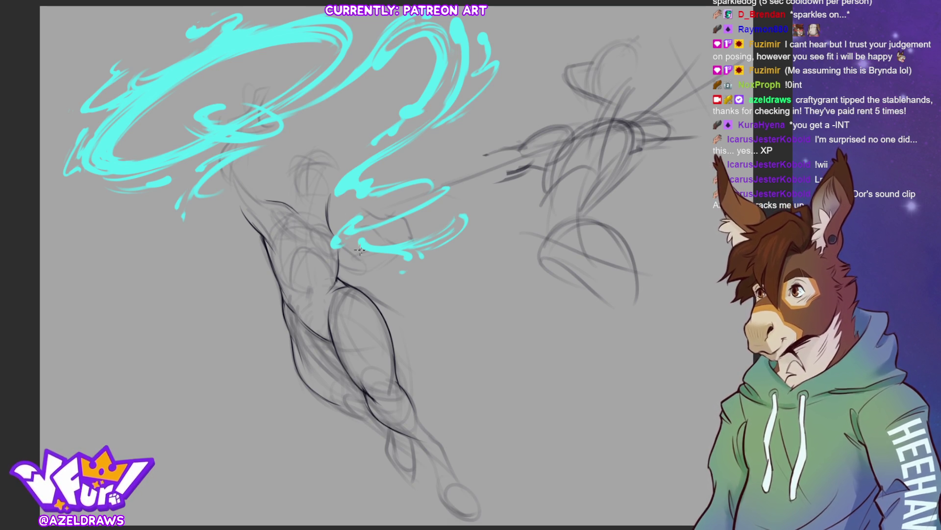
Step: Fade the swirl further to a translucent teal, then sketch the hip and waist lines
key(5)
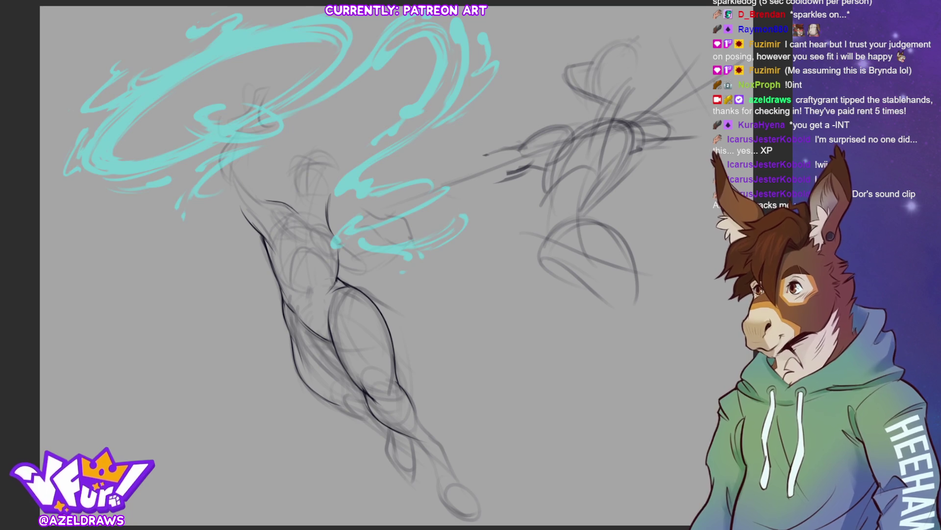
key(5)
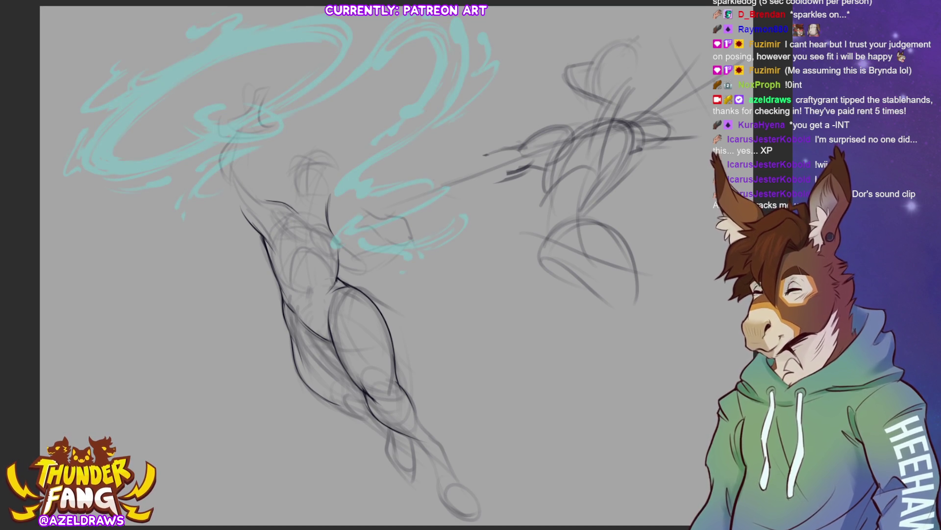
drag(339, 267, 372, 272)
drag(332, 231, 352, 251)
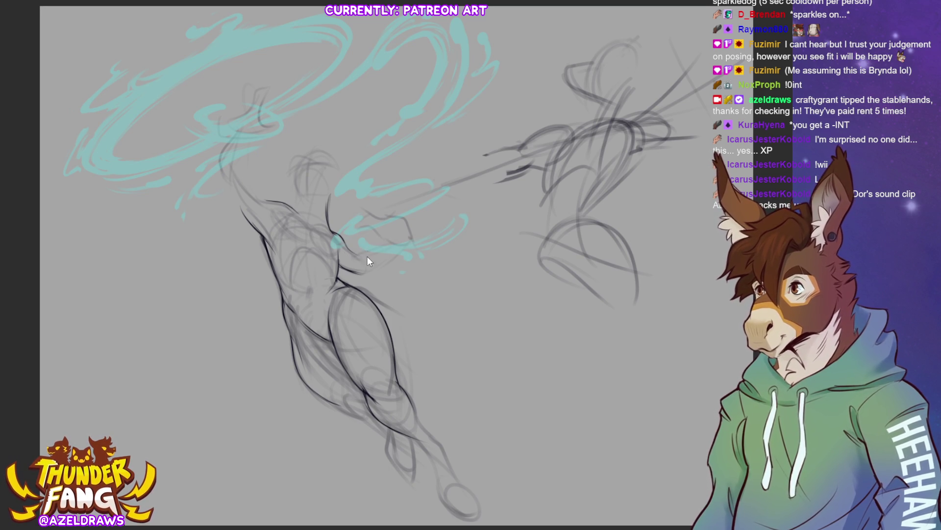
drag(358, 253, 396, 244)
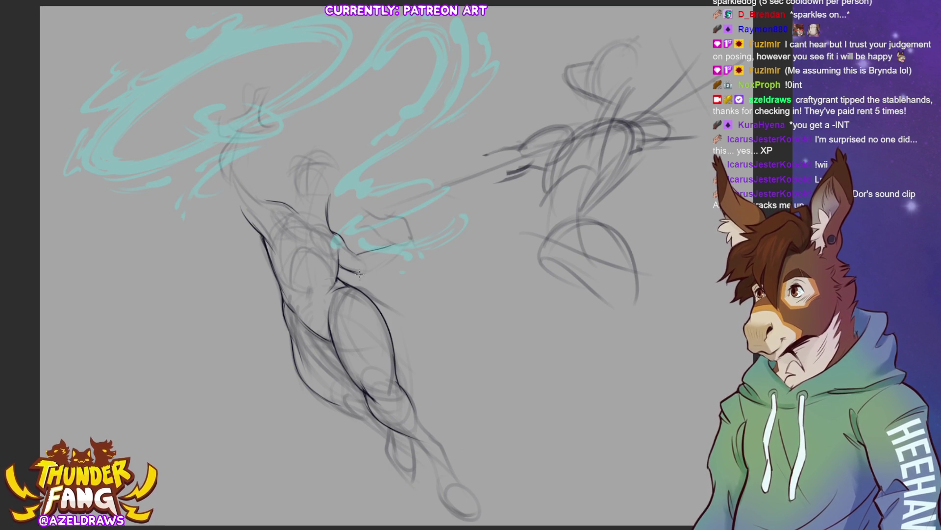
Step: Redraw the arm's lower edge, shoulder and back contour darker, and begin the head oval
drag(360, 272, 404, 249)
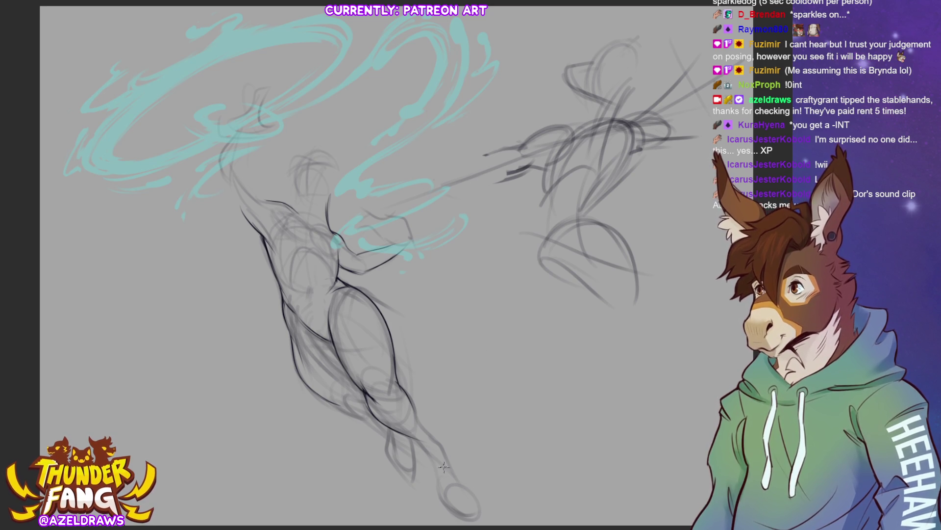
drag(218, 162, 246, 214)
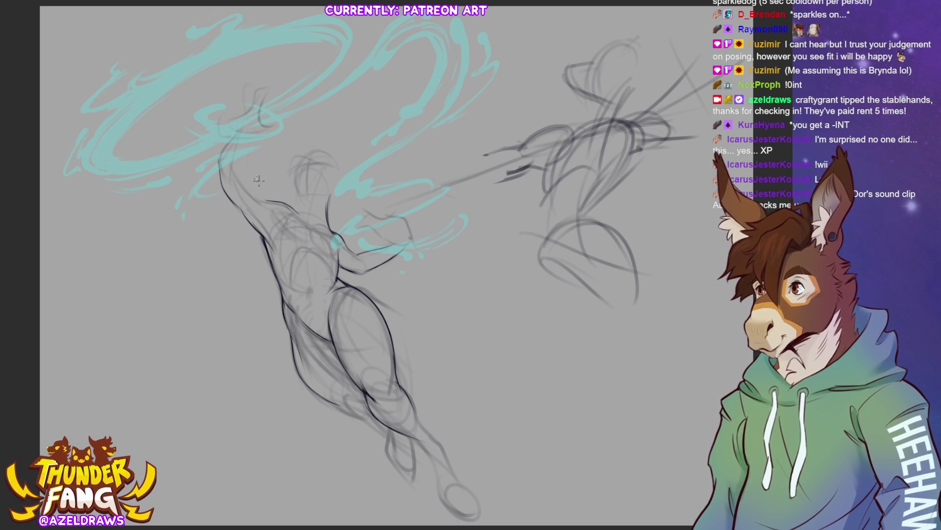
drag(235, 168, 272, 198)
mouse_move(236, 171)
mouse_down()
mouse_move(239, 140)
mouse_move(219, 163)
mouse_move(241, 138)
mouse_up()
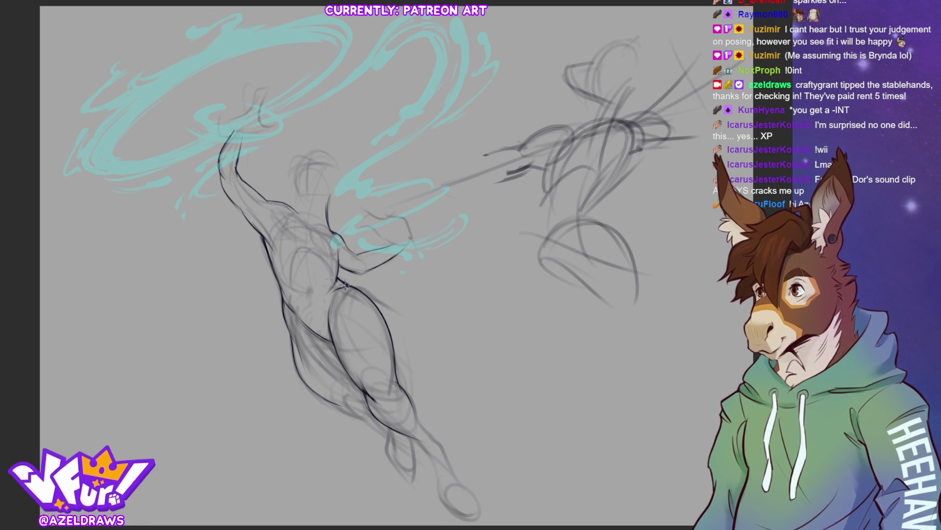
drag(256, 214, 281, 242)
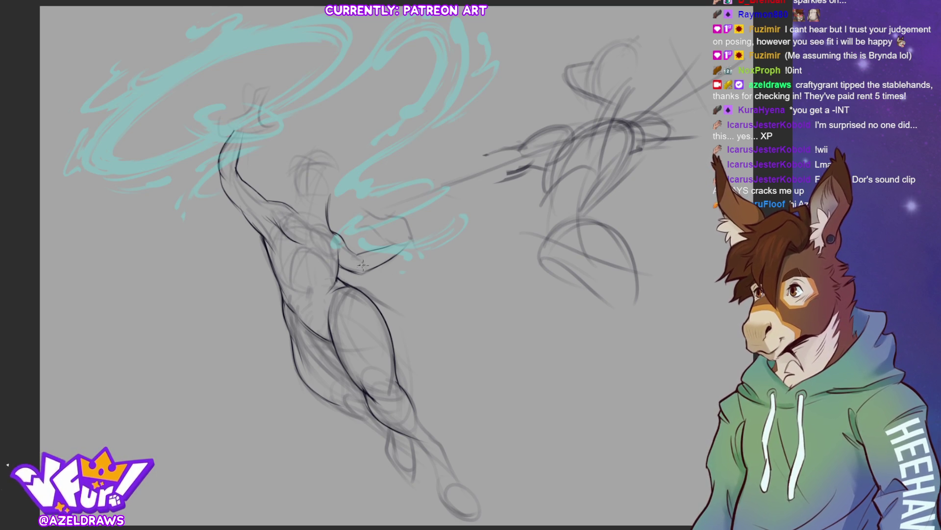
drag(293, 211, 327, 234)
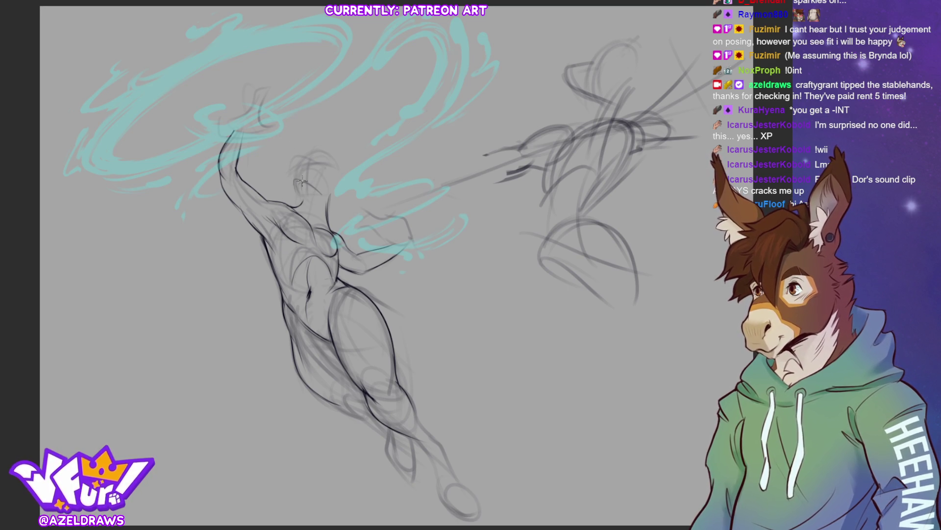
mouse_move(291, 171)
mouse_down()
mouse_move(294, 181)
mouse_move(304, 159)
mouse_move(304, 167)
mouse_up()
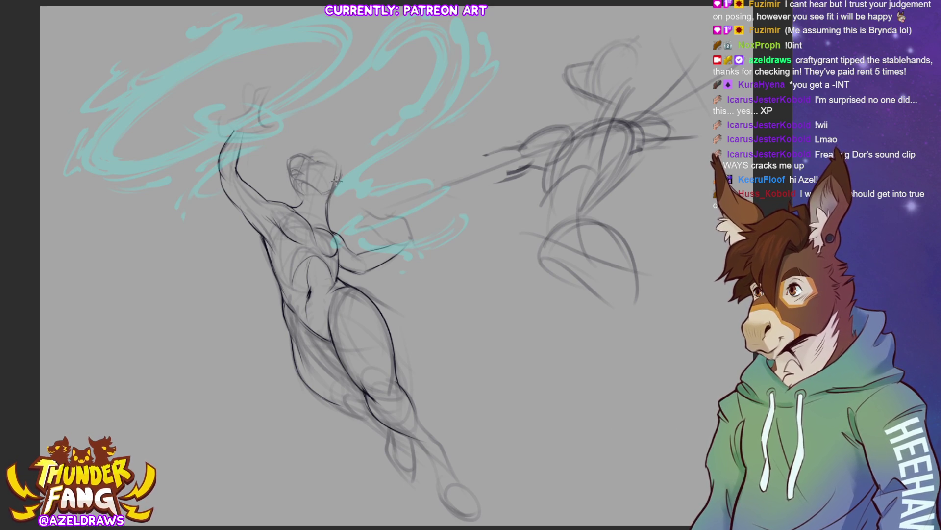
Step: Sketch the head's top arc, a rising ear and a small tuft, then lasso the head
drag(310, 153, 338, 169)
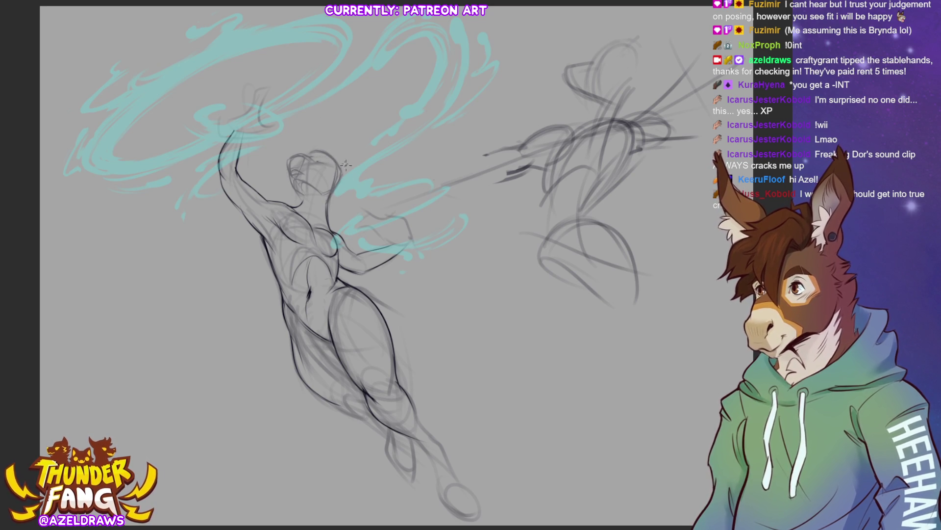
drag(345, 158, 370, 146)
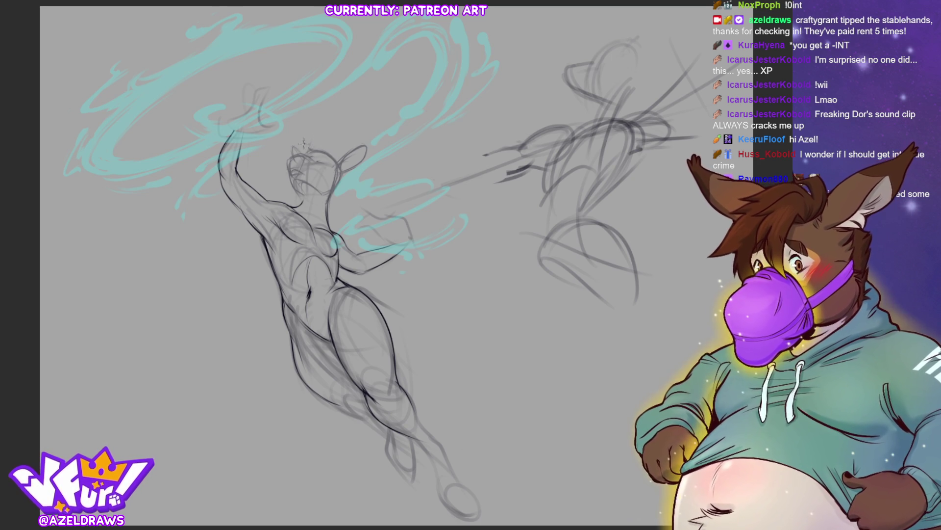
mouse_move(300, 151)
mouse_down()
mouse_move(306, 135)
mouse_move(342, 154)
mouse_up()
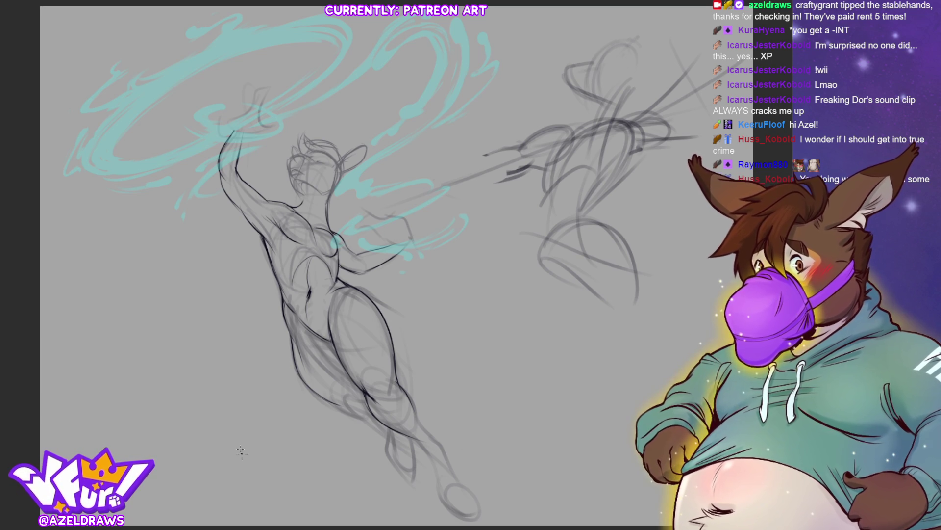
mouse_move(323, 132)
mouse_down()
mouse_move(302, 127)
mouse_move(294, 188)
mouse_move(319, 204)
mouse_move(368, 183)
mouse_move(324, 130)
mouse_up()
Step: Shrink, nudge and rotate the head about 9° counter-clockwise, then start sketching the hand
key(ctrl+t)
drag(378, 117, 369, 125)
drag(317, 149, 317, 150)
drag(443, 208, 449, 192)
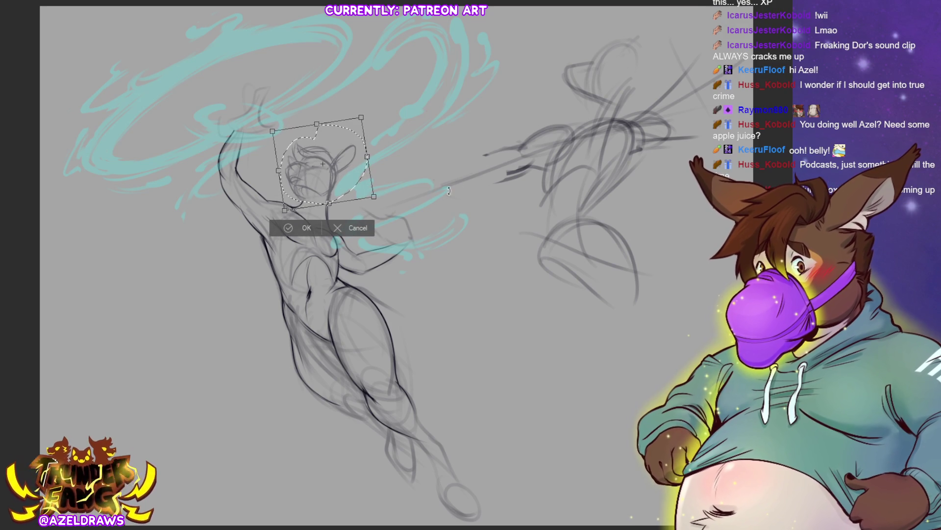
click(288, 228)
click(230, 222)
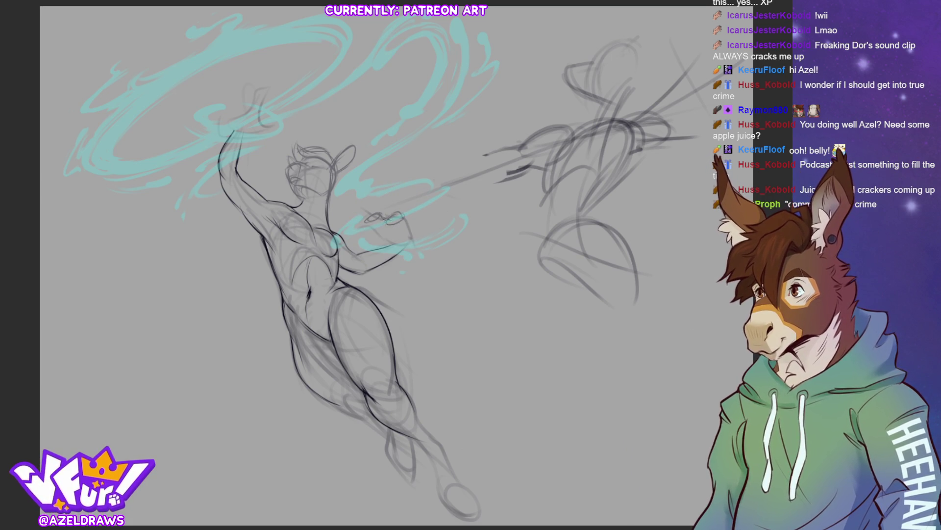
mouse_move(402, 216)
mouse_down()
mouse_move(416, 230)
mouse_move(407, 246)
mouse_up()
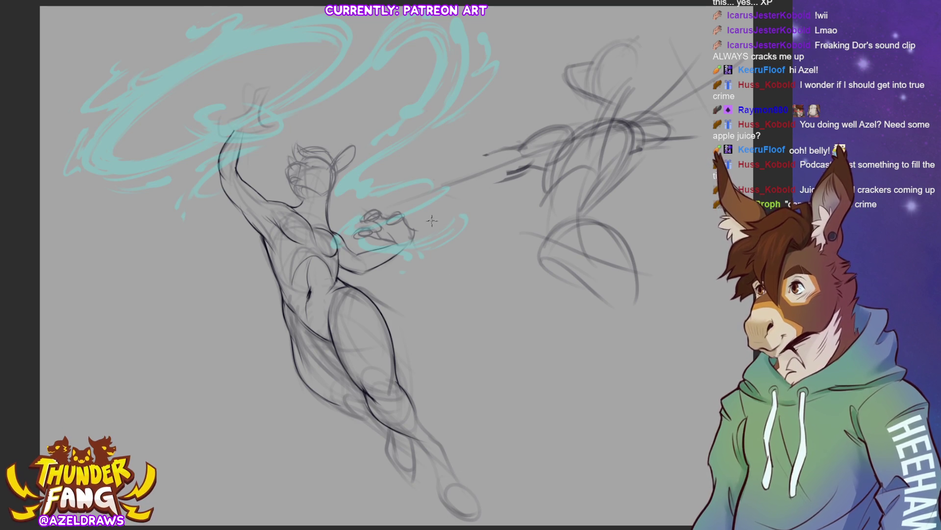
mouse_move(391, 238)
mouse_down()
mouse_move(415, 246)
mouse_move(366, 209)
mouse_move(380, 242)
mouse_move(413, 234)
mouse_up()
click(428, 266)
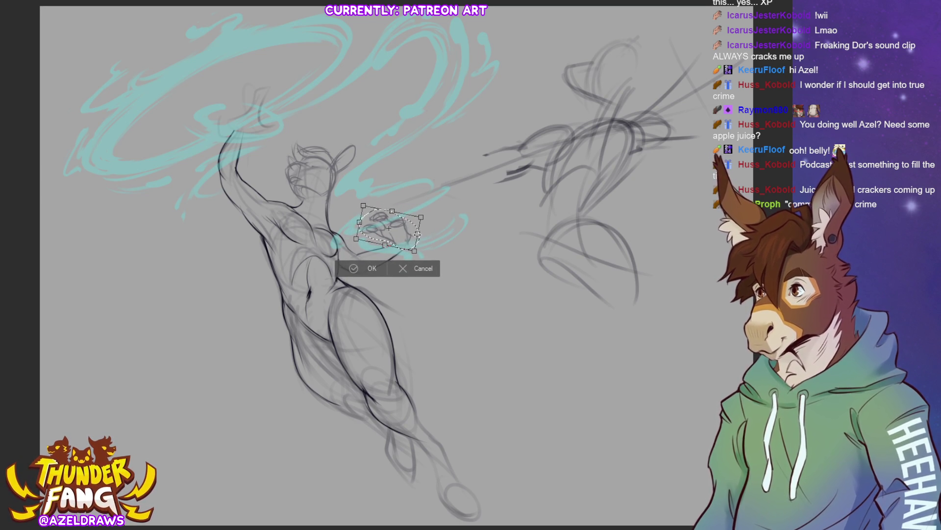
click(354, 271)
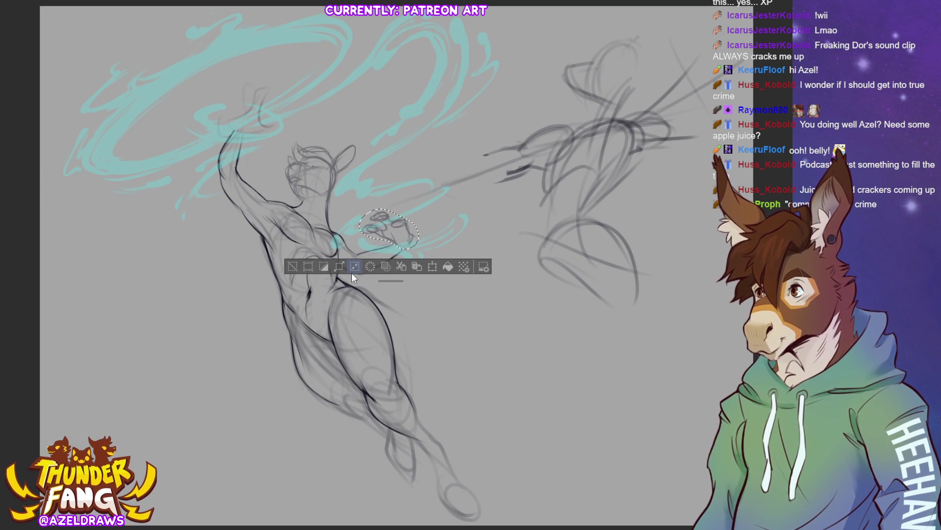
click(294, 267)
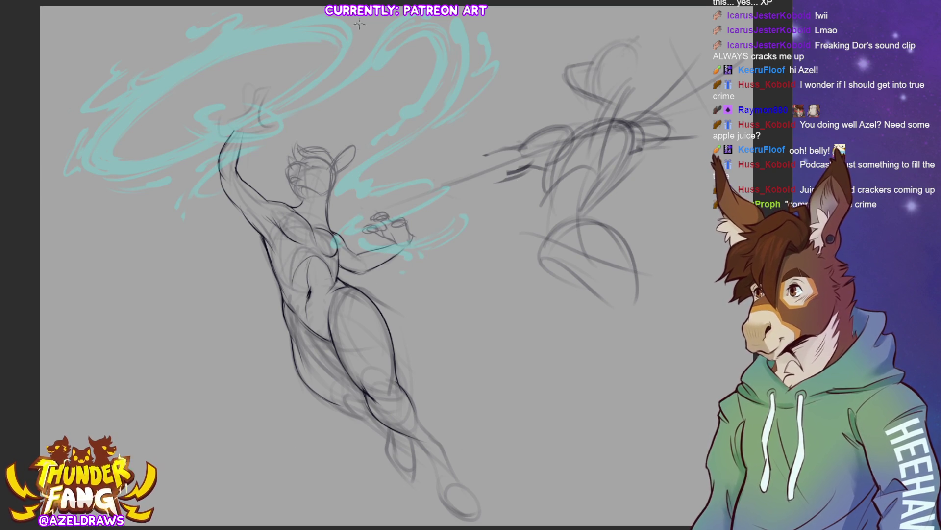
mouse_move(229, 120)
mouse_down()
mouse_move(241, 107)
mouse_move(260, 122)
mouse_move(255, 91)
mouse_move(271, 81)
mouse_move(260, 102)
mouse_up()
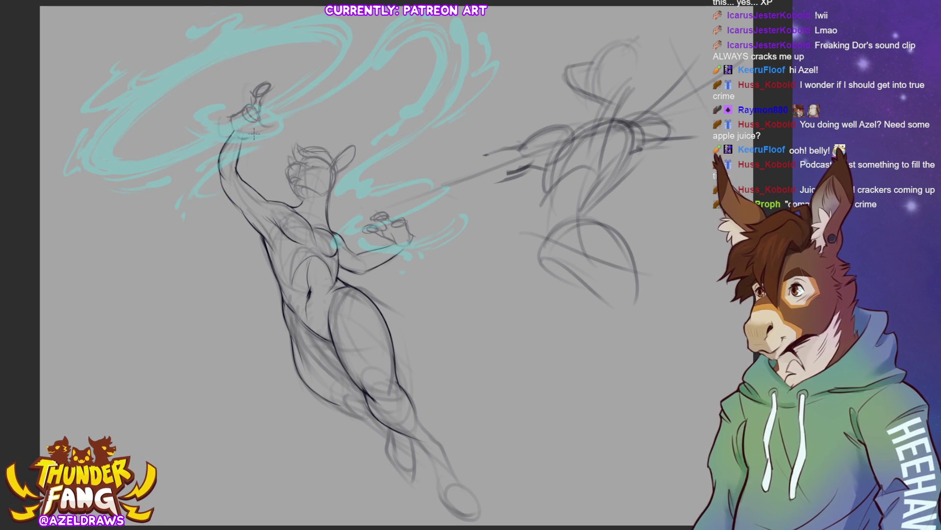
Step: Add finger marks to the raised hand, then lasso and rotate the hand to a new angle
mouse_move(265, 121)
mouse_down()
mouse_move(277, 125)
mouse_move(259, 127)
mouse_up()
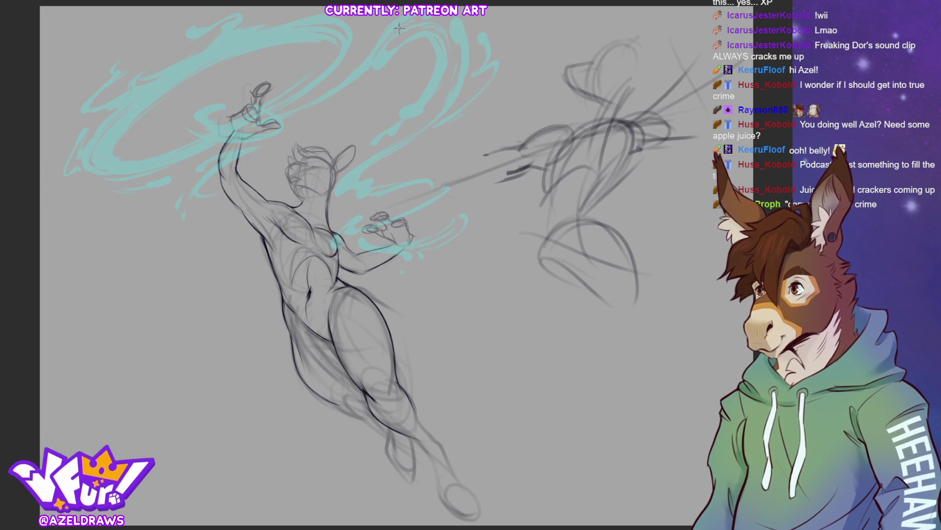
mouse_move(264, 71)
mouse_down()
mouse_move(245, 89)
mouse_move(260, 110)
mouse_move(265, 70)
mouse_move(304, 73)
mouse_move(309, 85)
mouse_up()
click(305, 129)
click(243, 133)
key(ctrl+d)
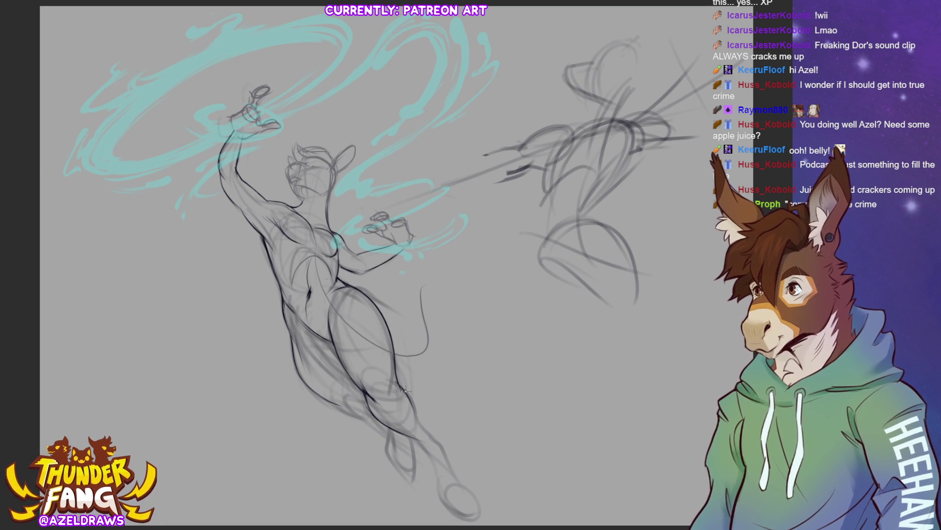
Step: Draw the curve around the hip and thigh, discarding two rejected attempts
drag(350, 336, 407, 286)
key(ctrl+z)
mouse_move(338, 289)
mouse_down()
mouse_move(420, 336)
mouse_move(400, 270)
mouse_up()
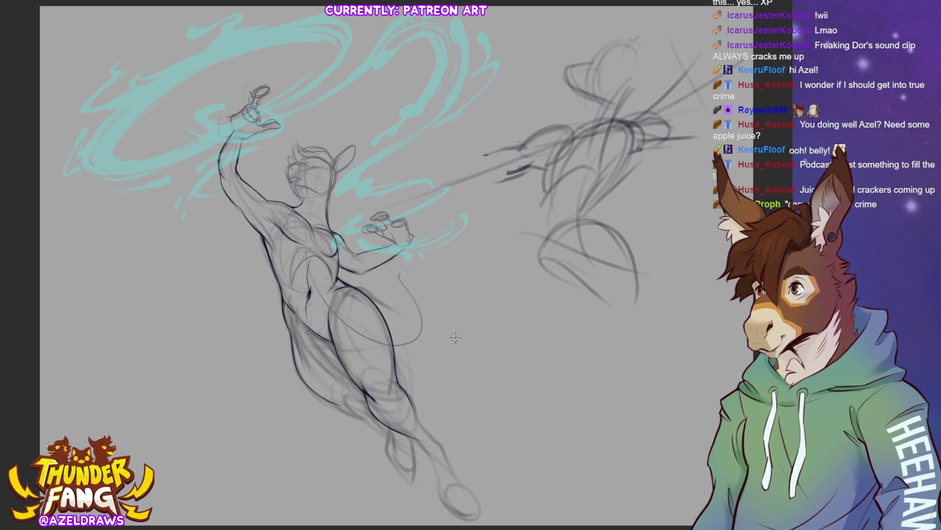
key(ctrl+z)
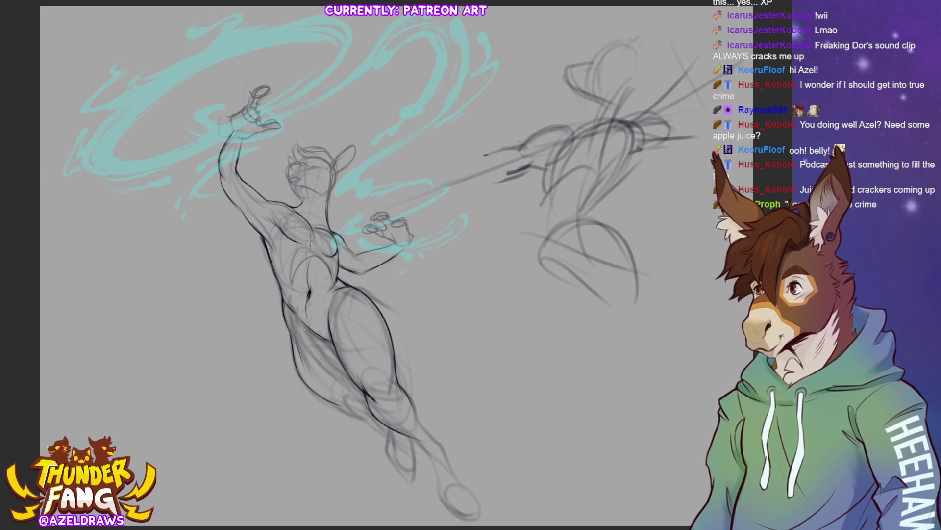
mouse_move(318, 299)
mouse_down()
mouse_move(353, 331)
mouse_move(400, 290)
mouse_up()
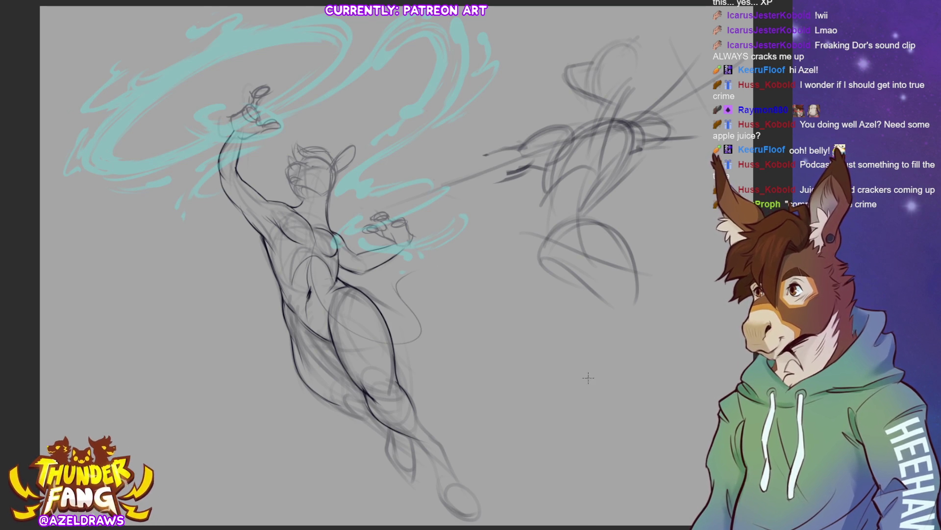
Step: Sketch the tail rising from the hip with a tufted tip, then lasso the thigh and tail
drag(400, 285, 443, 264)
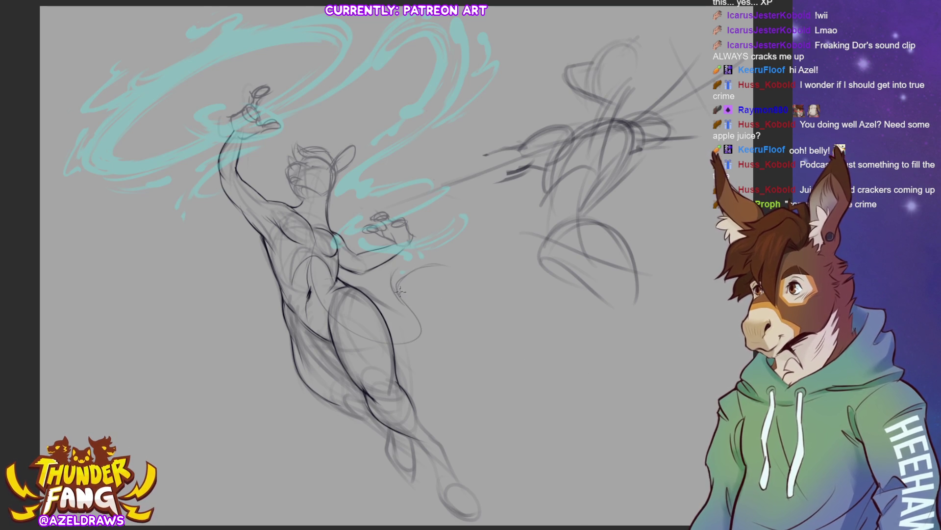
drag(396, 284, 452, 265)
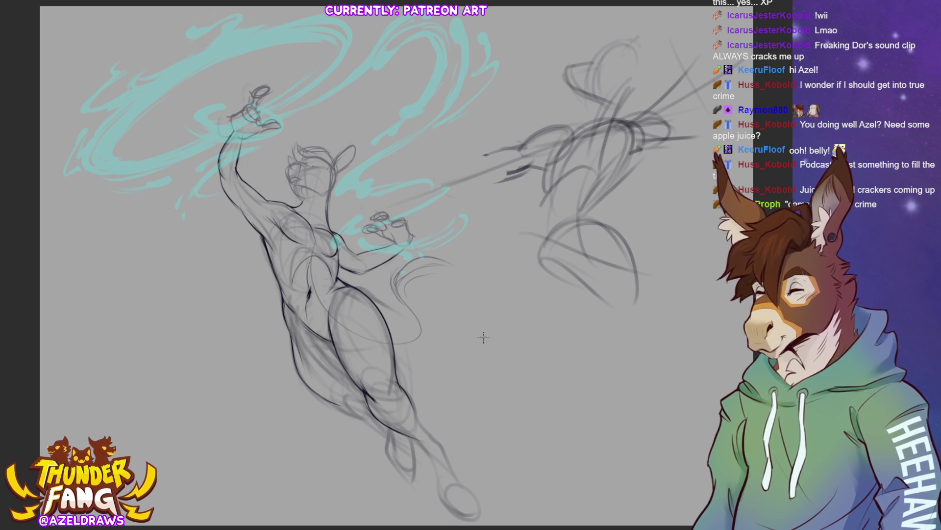
drag(395, 283, 459, 271)
mouse_move(400, 286)
mouse_down()
mouse_move(434, 332)
mouse_move(399, 346)
mouse_move(424, 335)
mouse_move(408, 351)
mouse_up()
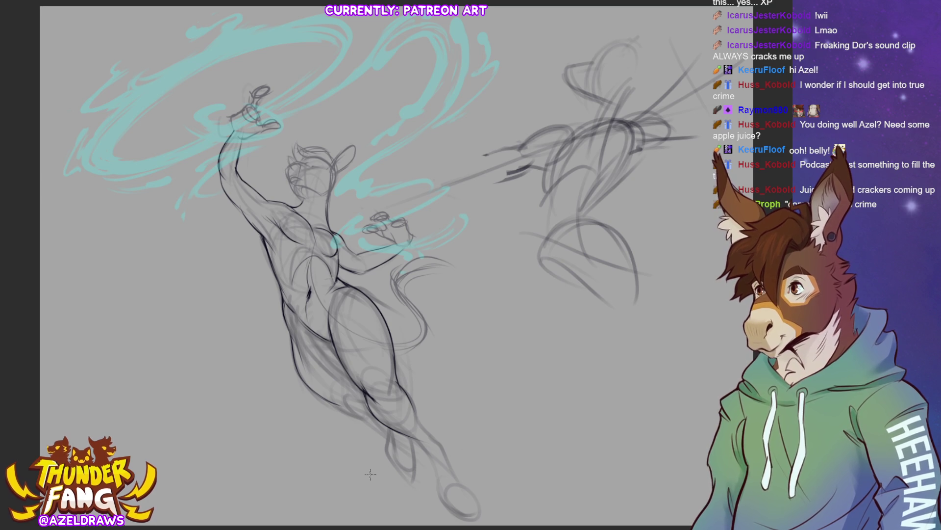
mouse_move(307, 255)
mouse_down()
mouse_move(320, 266)
mouse_move(339, 353)
mouse_move(465, 279)
mouse_move(385, 285)
mouse_move(314, 256)
mouse_up()
Step: Shift the thigh and tail sketch up and left, then sketch a curve below the thigh
key(ctrl+t)
drag(425, 368, 410, 360)
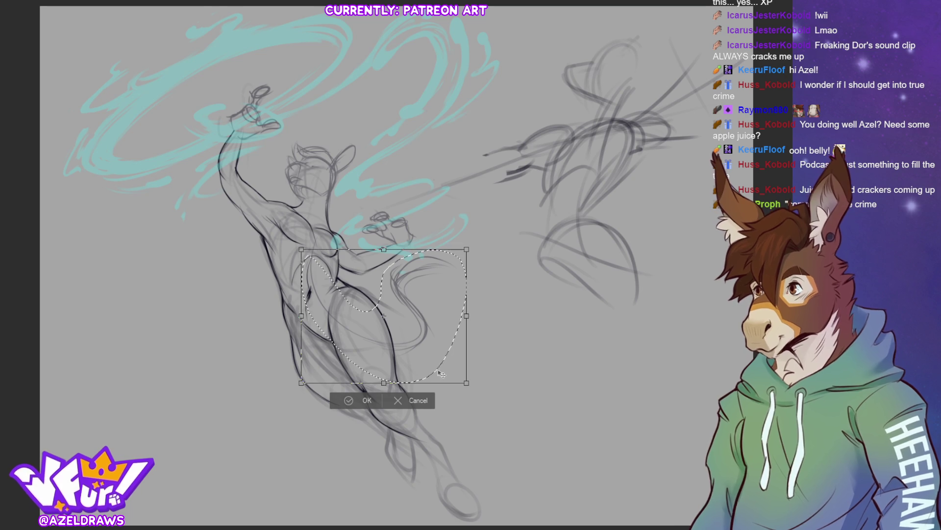
click(358, 400)
click(308, 405)
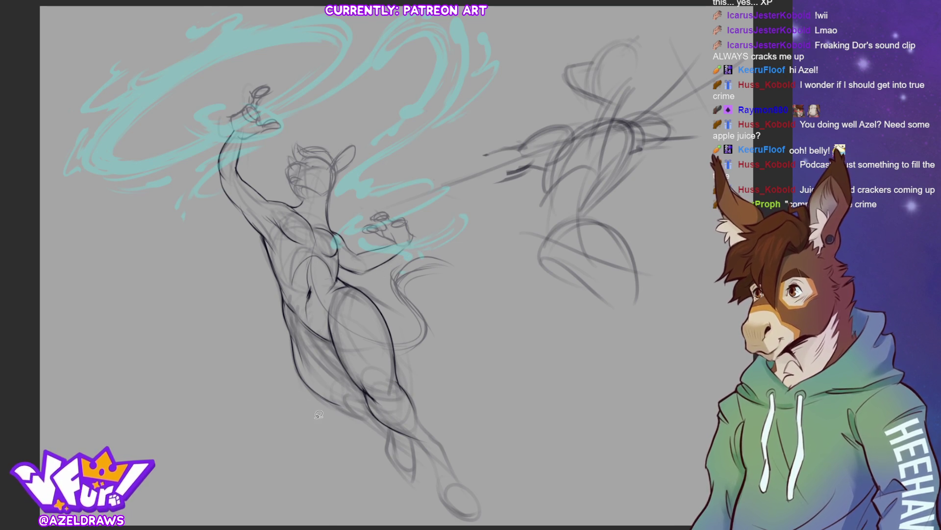
mouse_move(393, 334)
mouse_down()
mouse_move(443, 348)
mouse_move(444, 256)
mouse_move(386, 294)
mouse_up()
Step: Move that stroke right and down, then draw and darken a long thigh-to-tail curve
key(ctrl+t)
drag(446, 338, 497, 355)
click(452, 399)
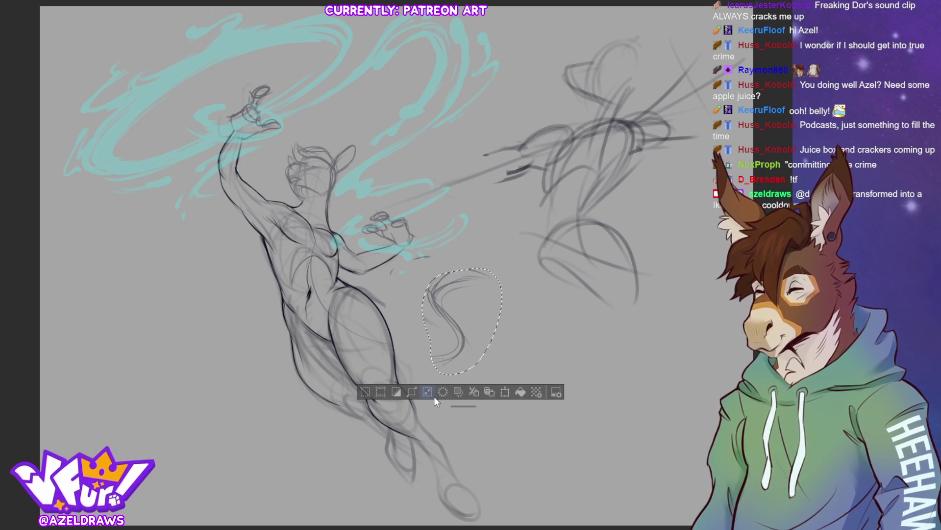
click(364, 391)
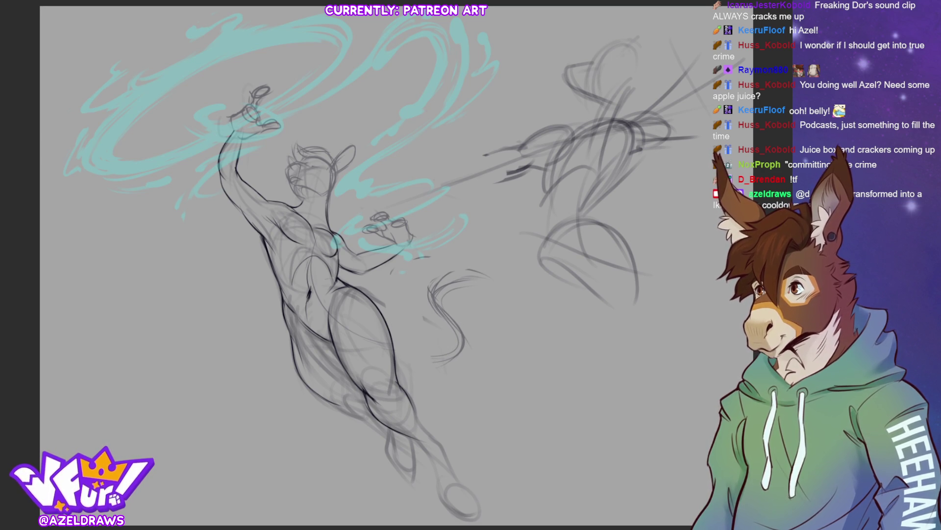
mouse_move(319, 289)
mouse_down()
mouse_move(363, 333)
mouse_move(442, 365)
mouse_up()
mouse_move(346, 321)
mouse_down()
mouse_move(415, 350)
mouse_move(459, 354)
mouse_up()
drag(419, 363, 464, 341)
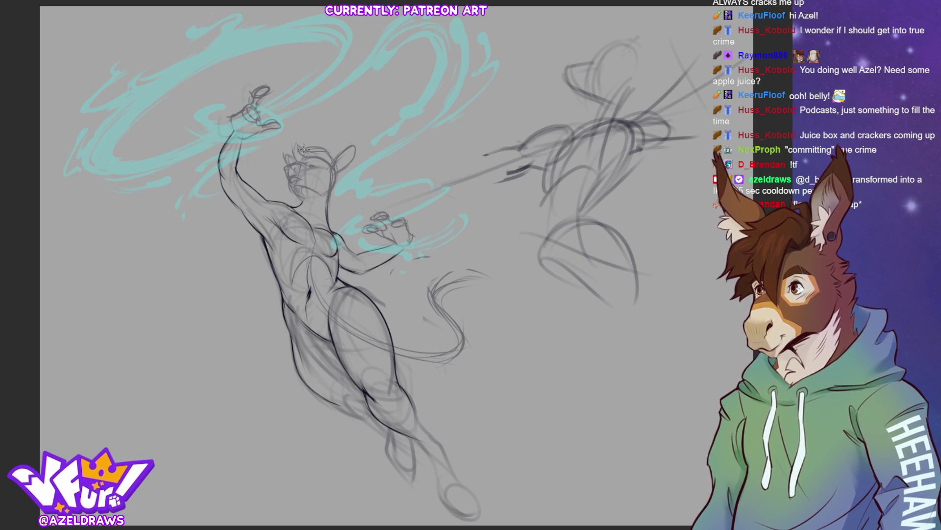
Step: Draw one thin pencil stroke curving up from the top of the head as a horn
drag(303, 147, 320, 114)
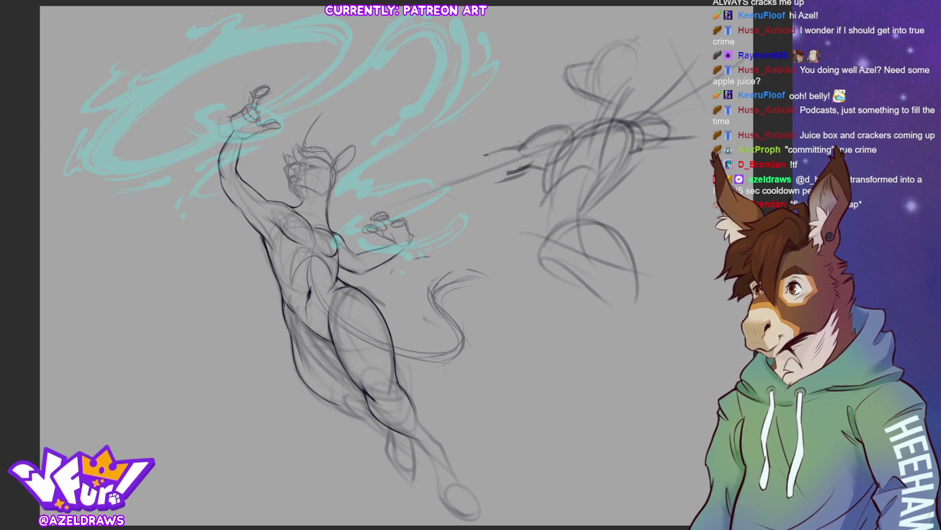
Step: Redraw the thin upward-curving horn above the head in two pencil strokes, undoing failed attempts
key(ctrl+z)
drag(302, 157, 306, 146)
drag(323, 115, 312, 156)
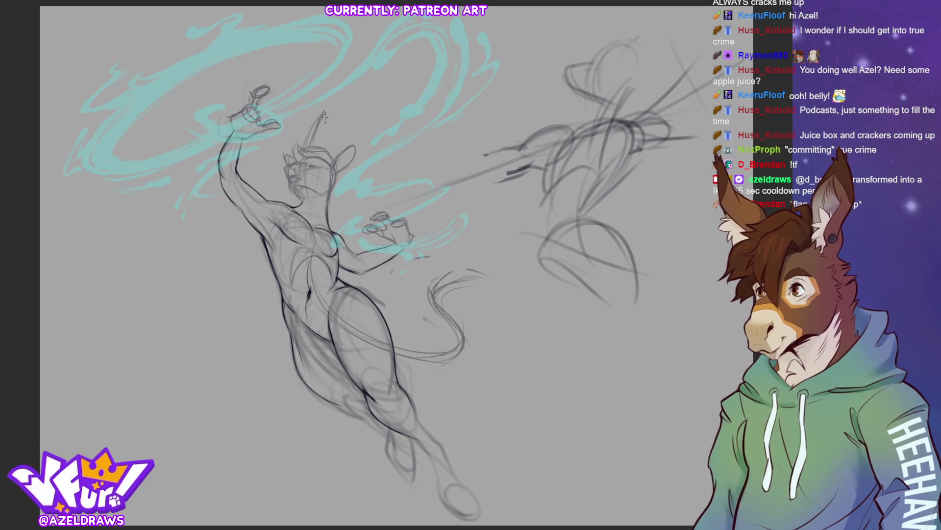
key(ctrl+z)
key(ctrl+z)
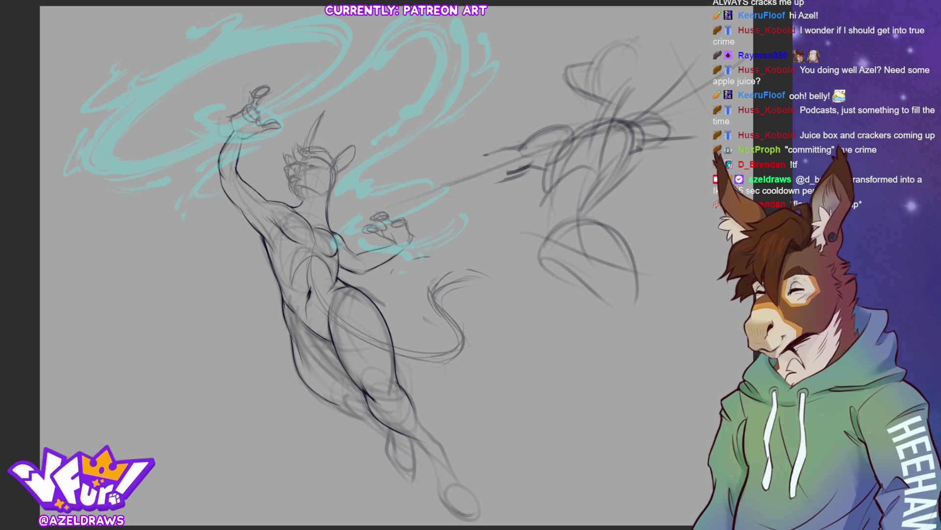
drag(322, 110, 311, 149)
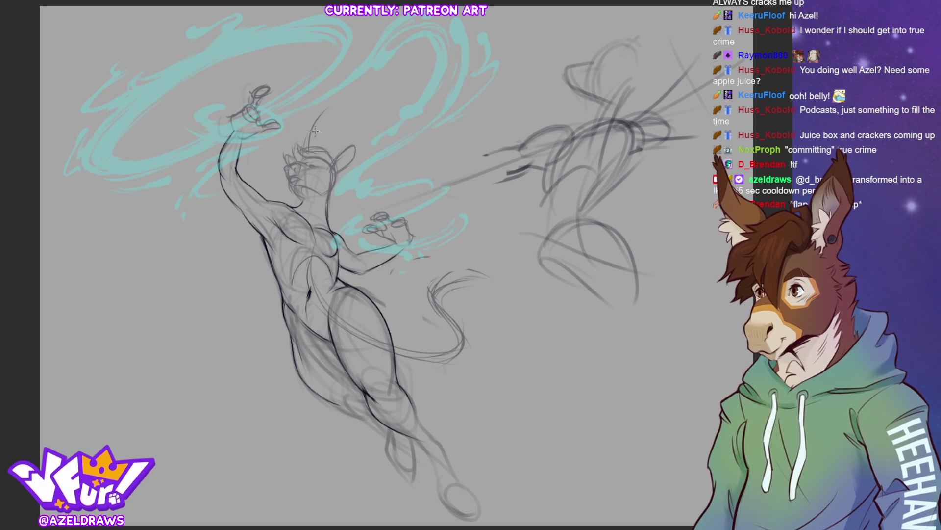
mouse_move(308, 131)
mouse_down()
mouse_move(327, 105)
mouse_move(314, 138)
mouse_up()
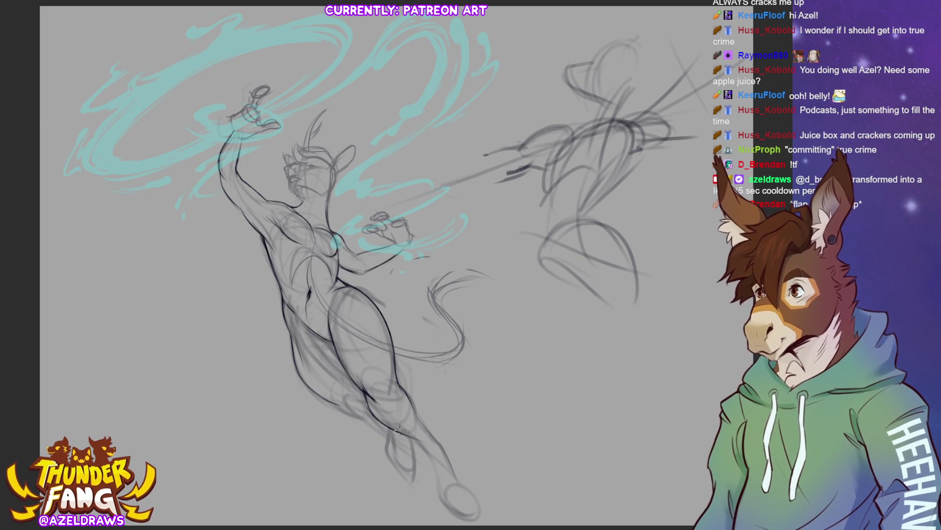
Step: Re-stroke the lower leg and hoof darker, then sketch the tuft at the tail's end
drag(429, 449, 421, 501)
mouse_move(422, 425)
mouse_down()
mouse_move(455, 459)
mouse_move(488, 466)
mouse_up()
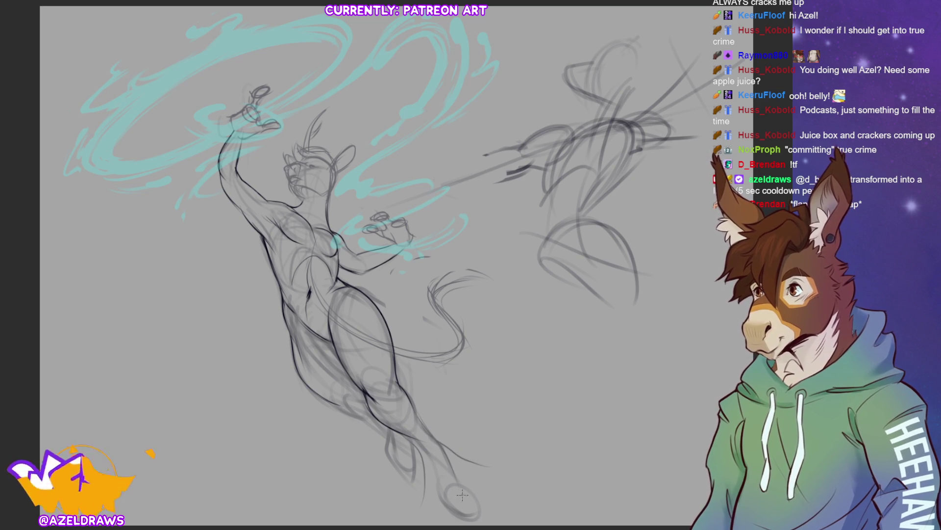
drag(430, 433, 488, 492)
drag(444, 306, 493, 280)
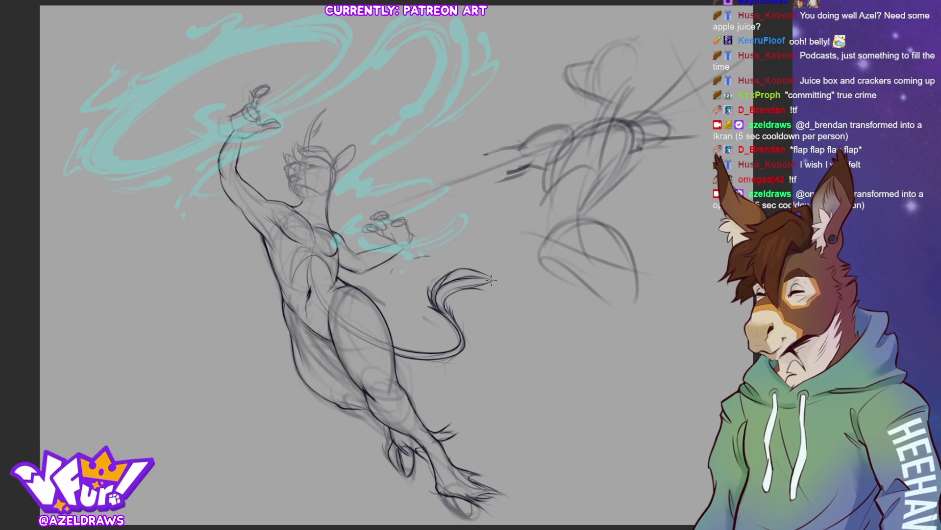
drag(465, 270, 494, 282)
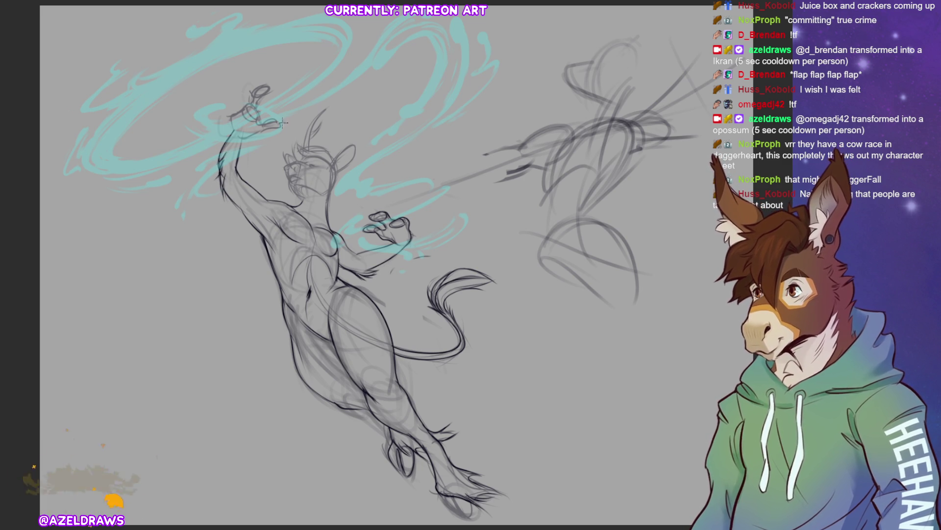
Step: Darken and refine the raised arm's outline, cleaning up stray strokes
mouse_move(224, 156)
mouse_down()
mouse_move(209, 173)
mouse_move(216, 196)
mouse_up()
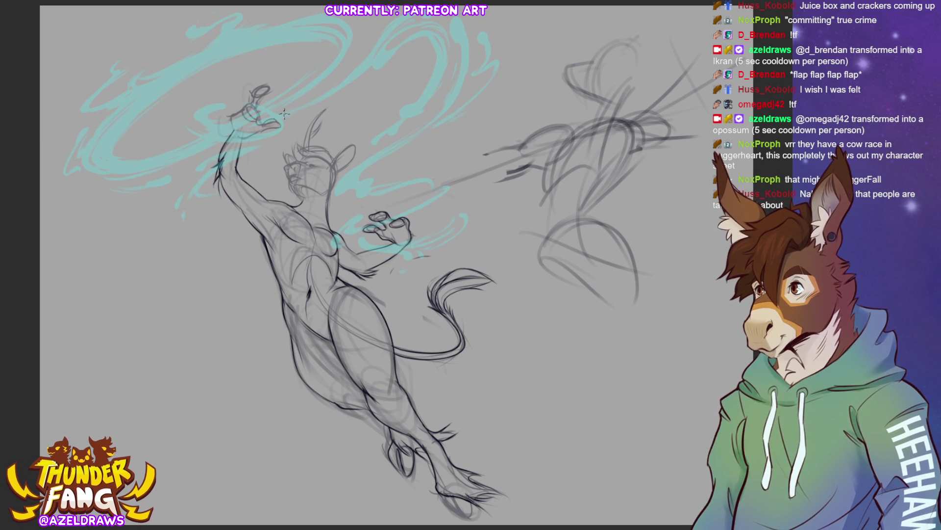
mouse_move(228, 155)
mouse_down()
mouse_move(218, 201)
mouse_move(224, 172)
mouse_up()
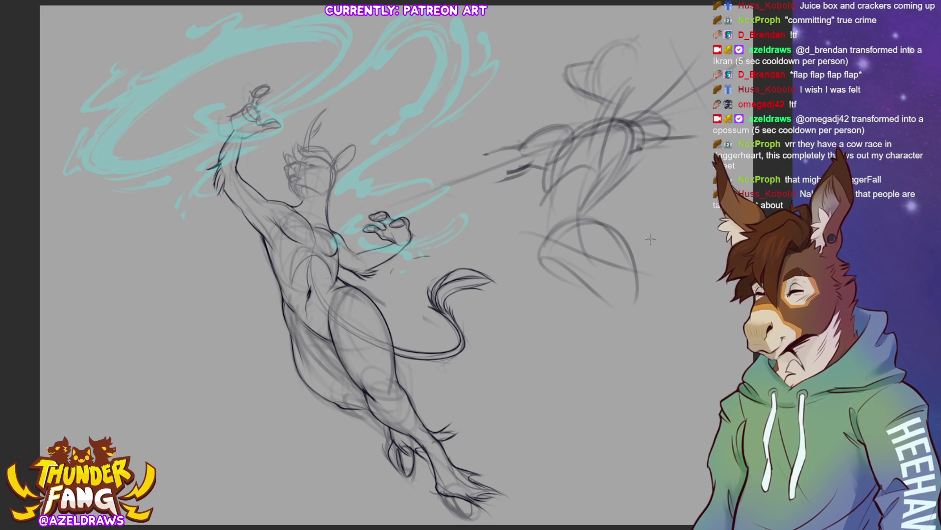
drag(219, 176, 225, 194)
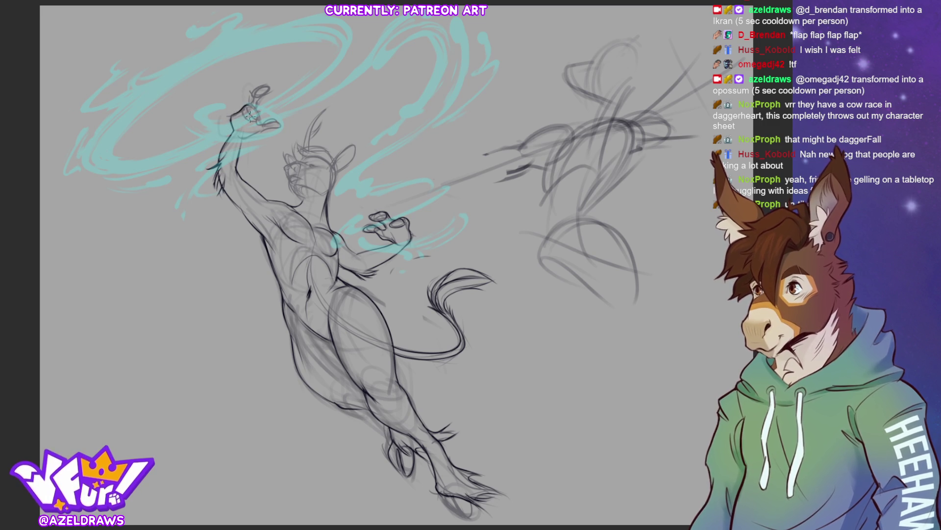
Step: Redraw the raised hand's fingers and fingertips with darker lines
mouse_move(242, 114)
mouse_down()
mouse_move(256, 105)
mouse_move(251, 123)
mouse_up()
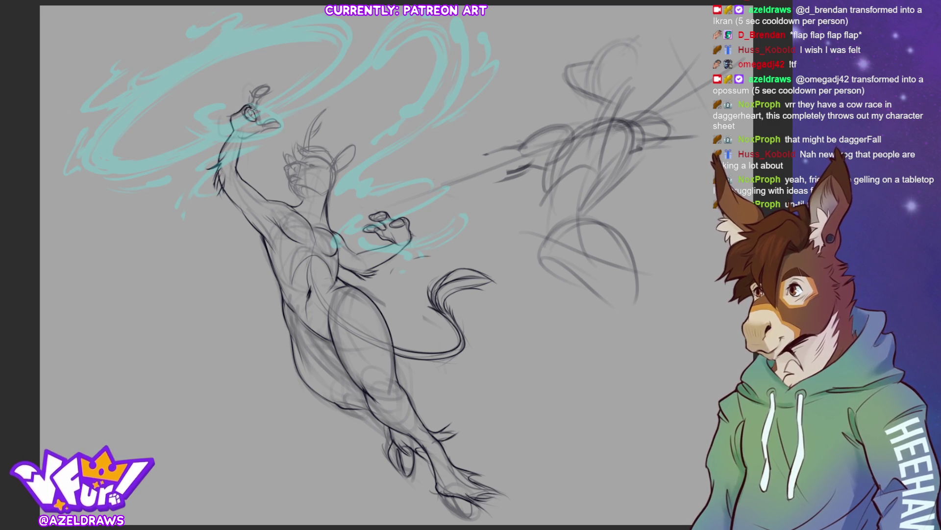
mouse_move(253, 95)
mouse_down()
mouse_move(271, 90)
mouse_move(257, 91)
mouse_move(259, 105)
mouse_up()
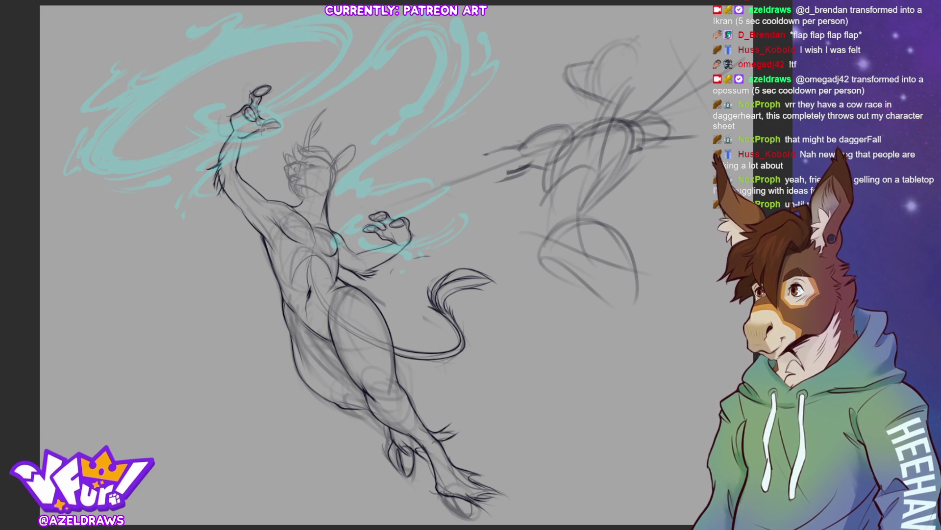
drag(278, 126, 270, 117)
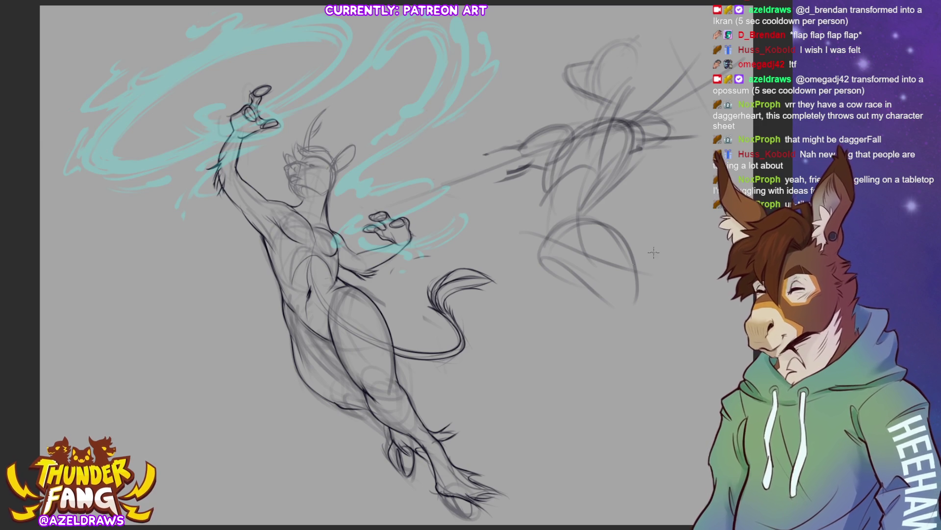
Step: Zoom in with Ctrl + + on the head, raised arm and clawed hand
key(ctrl+plus)
key(ctrl+plus)
key(ctrl+plus)
key(ctrl+plus)
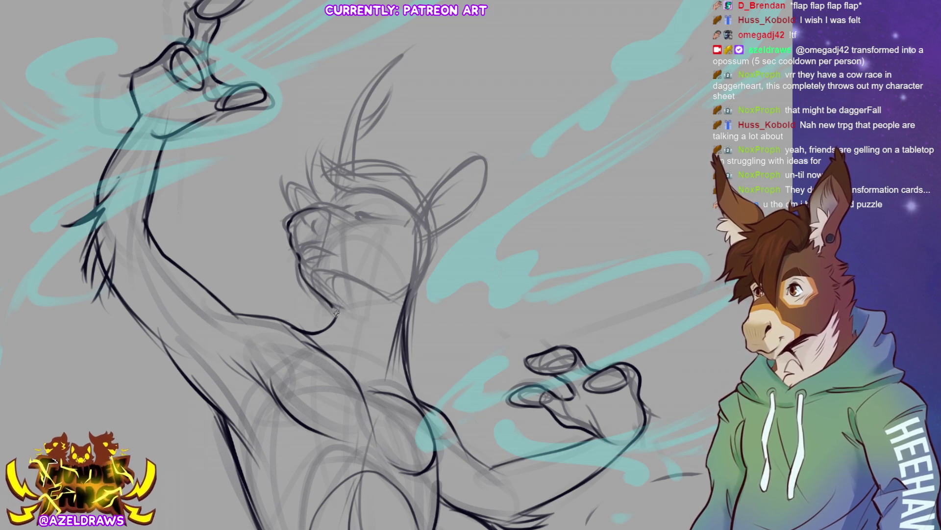
Step: Re-stroke the chin line, then draw the right ear's outer and inner edges with base and inner details
drag(337, 300, 327, 329)
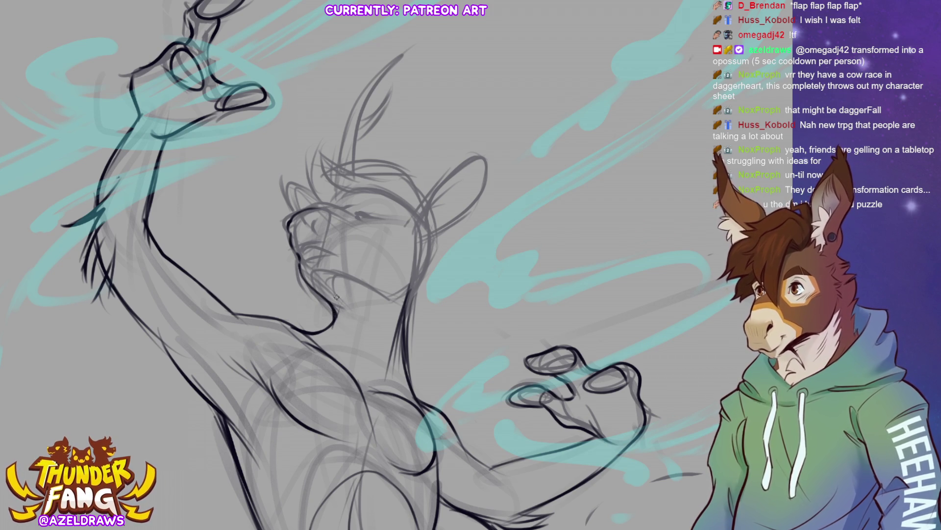
drag(338, 295, 328, 335)
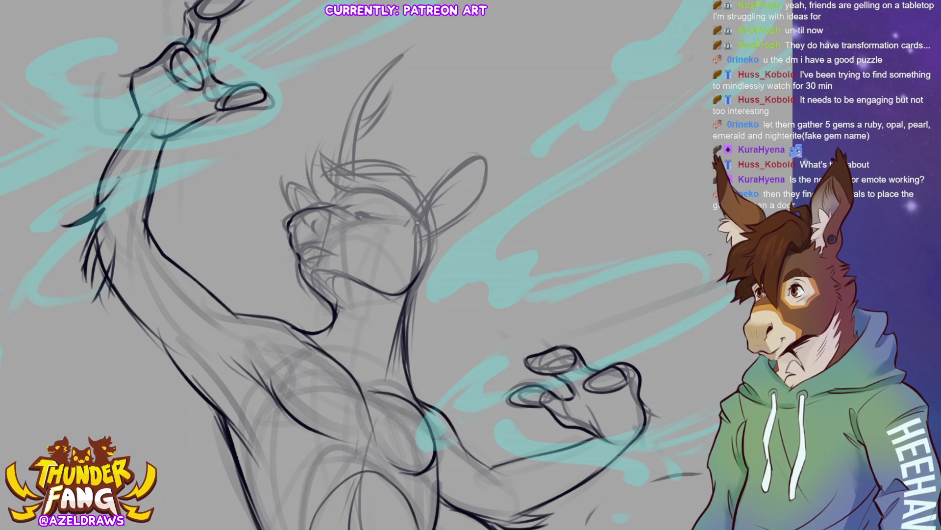
mouse_move(416, 221)
mouse_down()
mouse_move(427, 193)
mouse_move(469, 165)
mouse_move(479, 184)
mouse_up()
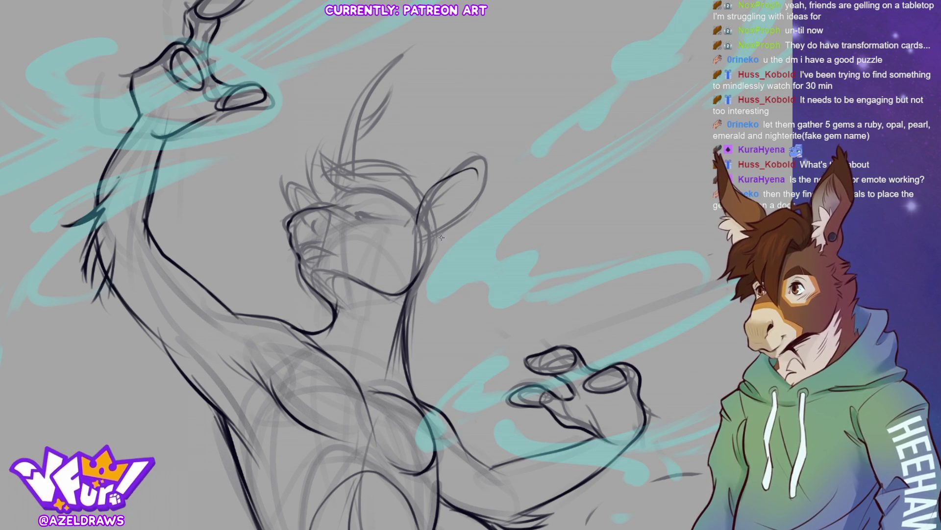
mouse_move(433, 235)
mouse_down()
mouse_move(470, 202)
mouse_move(479, 170)
mouse_up()
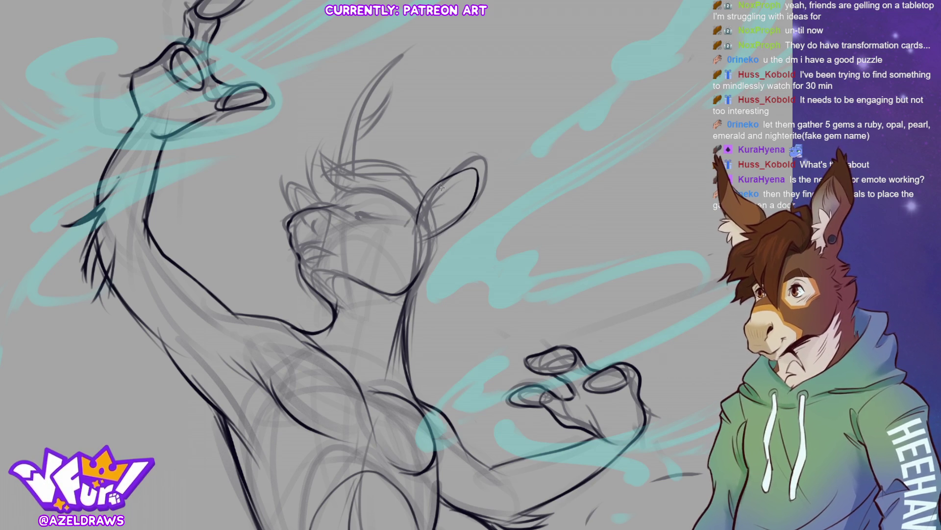
drag(433, 210, 419, 233)
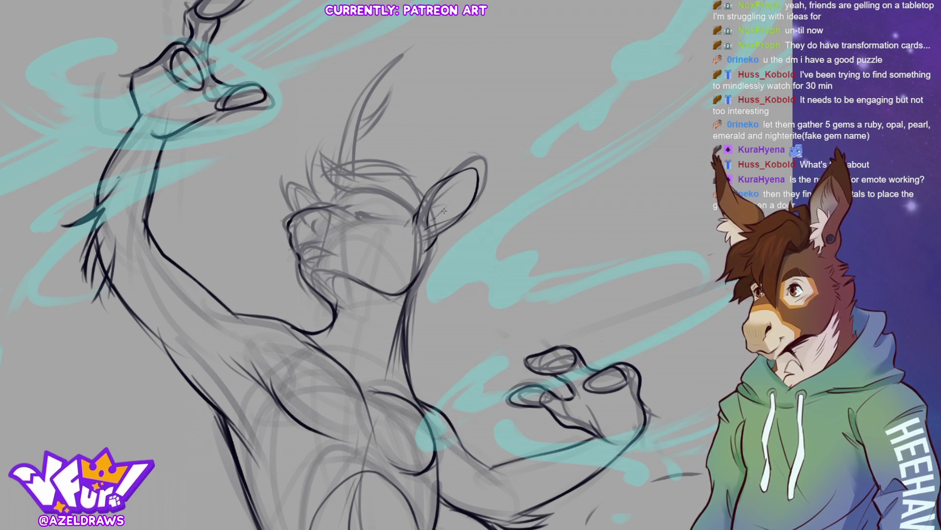
drag(451, 195, 463, 189)
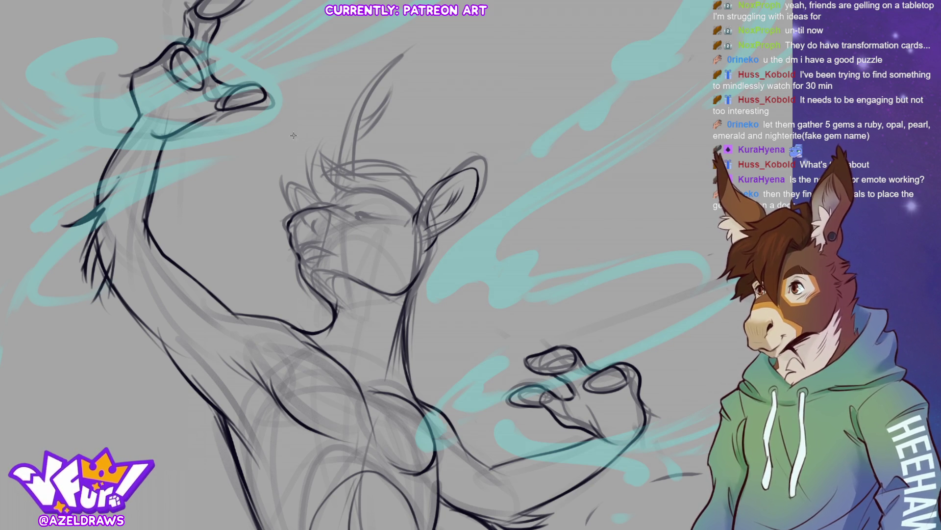
Step: Refine the head with hair tufts, brow strokes and a bolder horn stroke, then fit the canvas to the window
drag(289, 185, 318, 198)
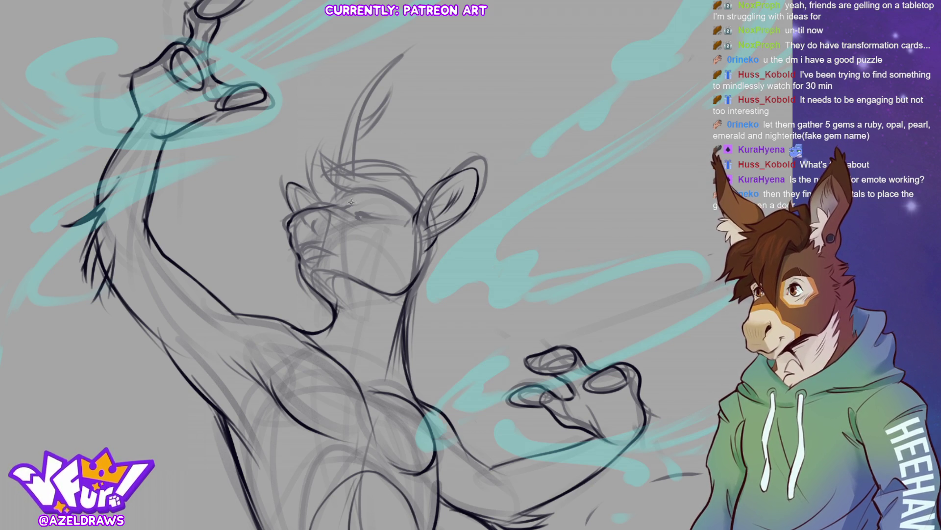
drag(391, 195, 343, 205)
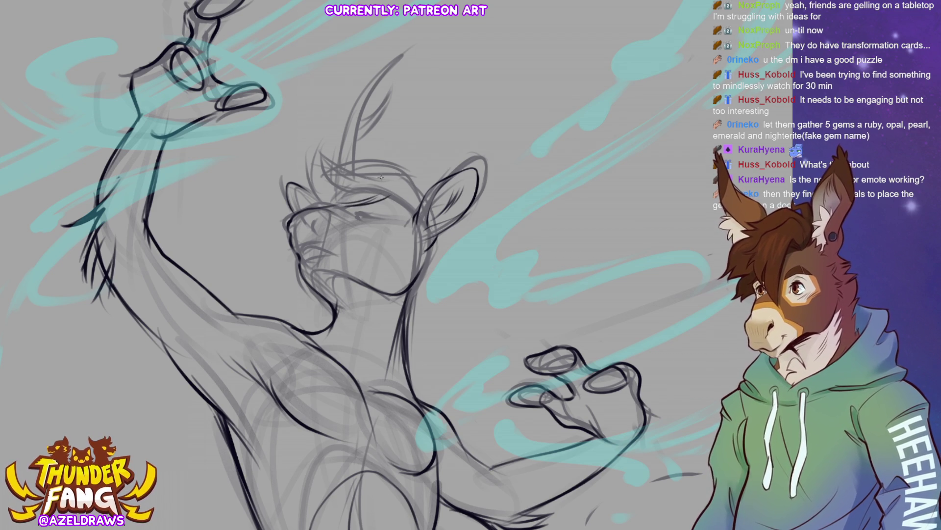
mouse_move(305, 174)
mouse_down()
mouse_move(321, 205)
mouse_move(314, 147)
mouse_move(315, 171)
mouse_move(319, 146)
mouse_move(344, 146)
mouse_move(322, 159)
mouse_move(328, 174)
mouse_move(381, 164)
mouse_move(424, 201)
mouse_up()
drag(396, 164, 421, 198)
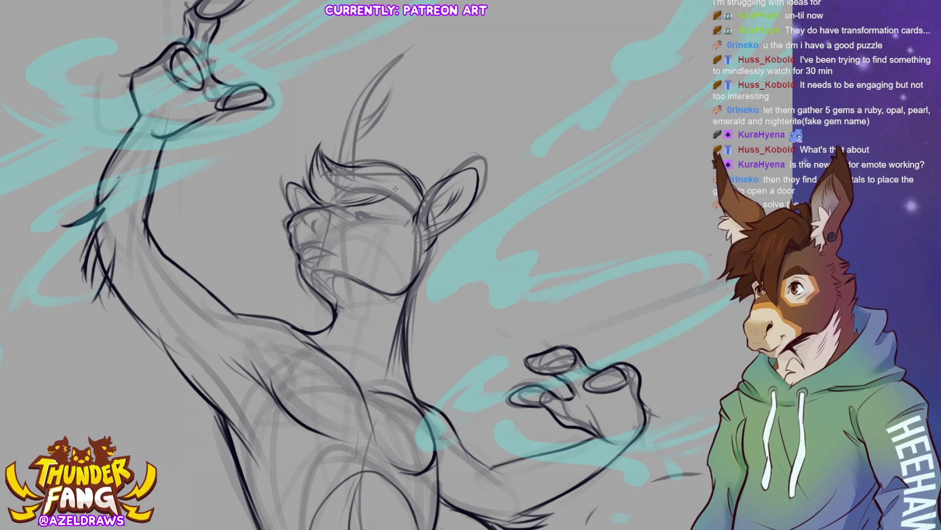
mouse_move(318, 193)
mouse_down()
mouse_move(355, 200)
mouse_move(356, 187)
mouse_move(348, 199)
mouse_up()
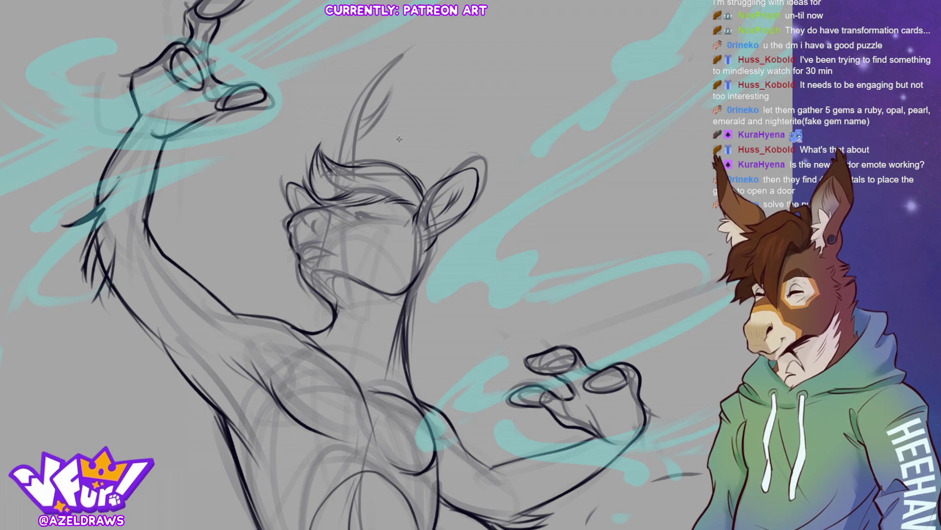
mouse_move(337, 156)
mouse_down()
mouse_move(344, 124)
mouse_move(388, 68)
mouse_move(362, 118)
mouse_move(381, 96)
mouse_move(344, 125)
mouse_move(338, 163)
mouse_move(359, 163)
mouse_move(358, 141)
mouse_move(387, 91)
mouse_up()
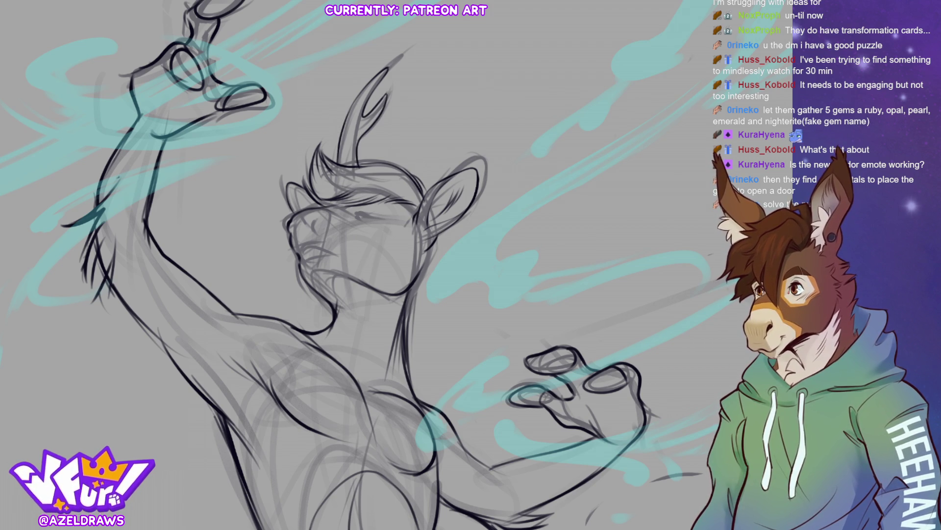
key(ctrl+0)
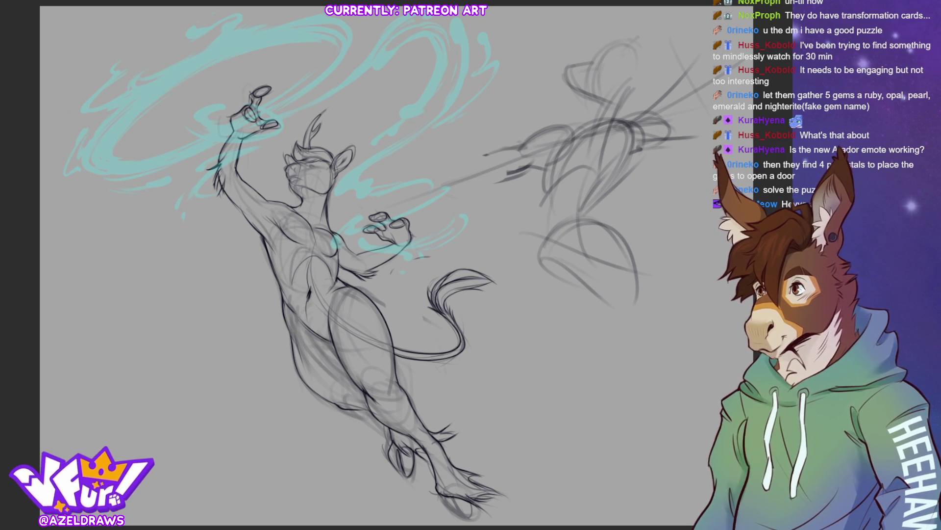
key(ctrl+comma)
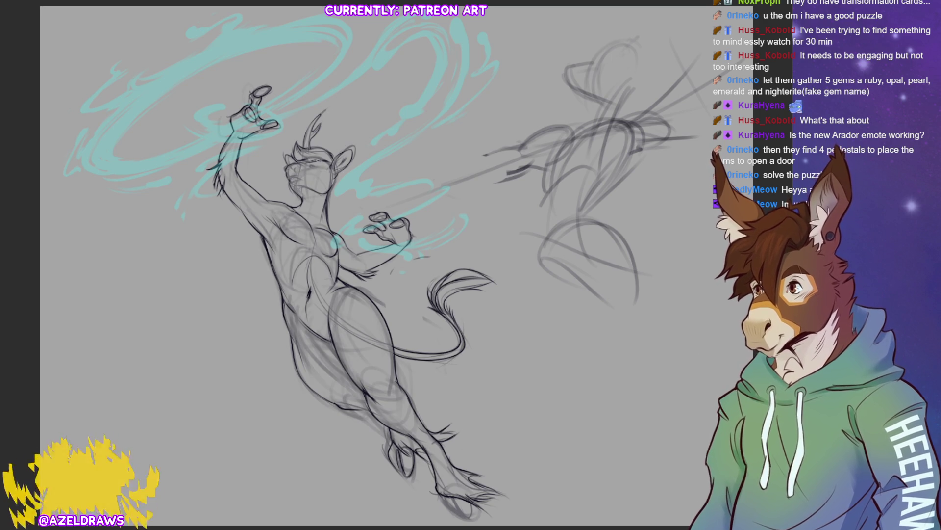
scroll(460, 434, up, 3)
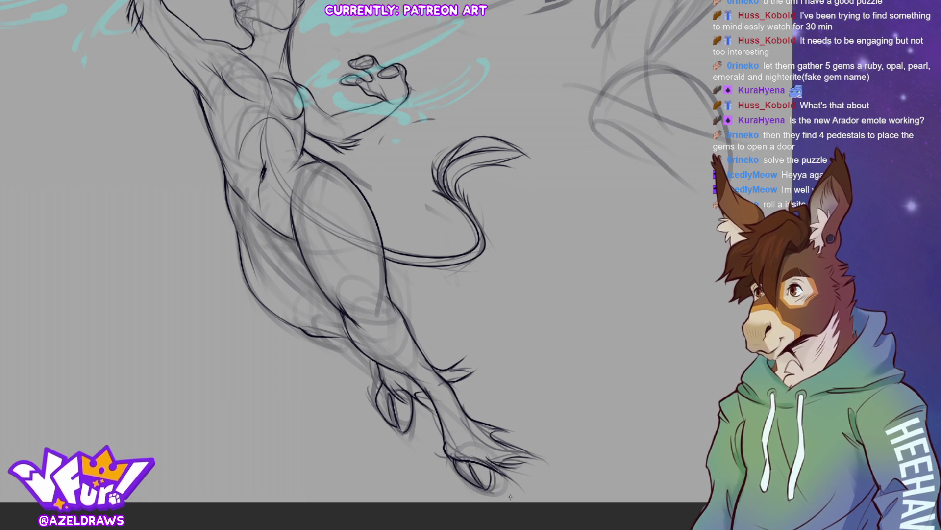
mouse_move(343, 221)
mouse_down()
mouse_move(387, 407)
mouse_move(405, 414)
mouse_up()
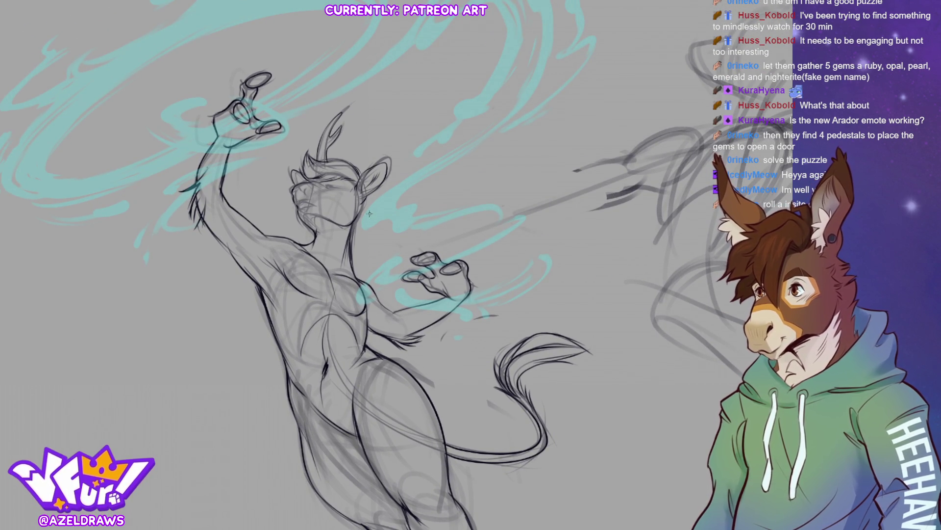
Step: Ink detail around the eye and draw the mouth line across the muzzle
scroll(369, 210, up, 3)
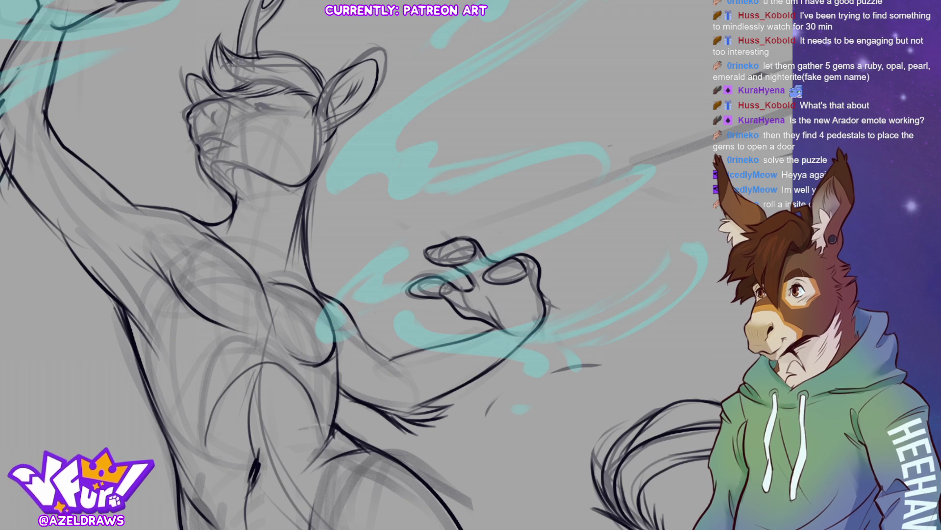
drag(462, 0, 603, 81)
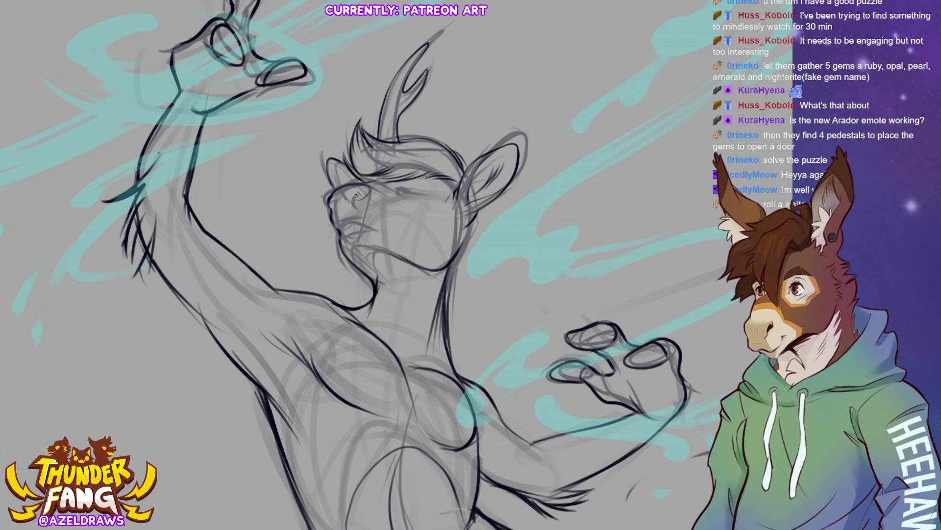
drag(355, 195, 355, 215)
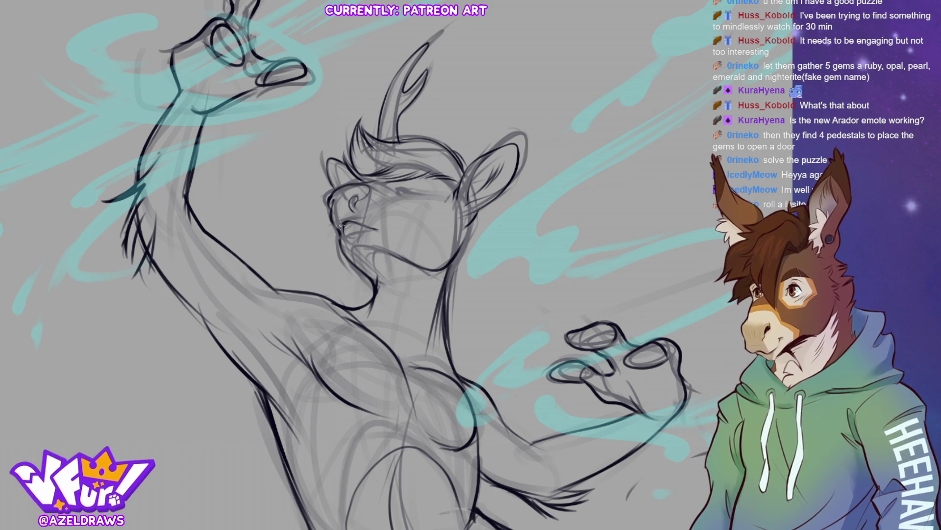
drag(345, 233, 391, 227)
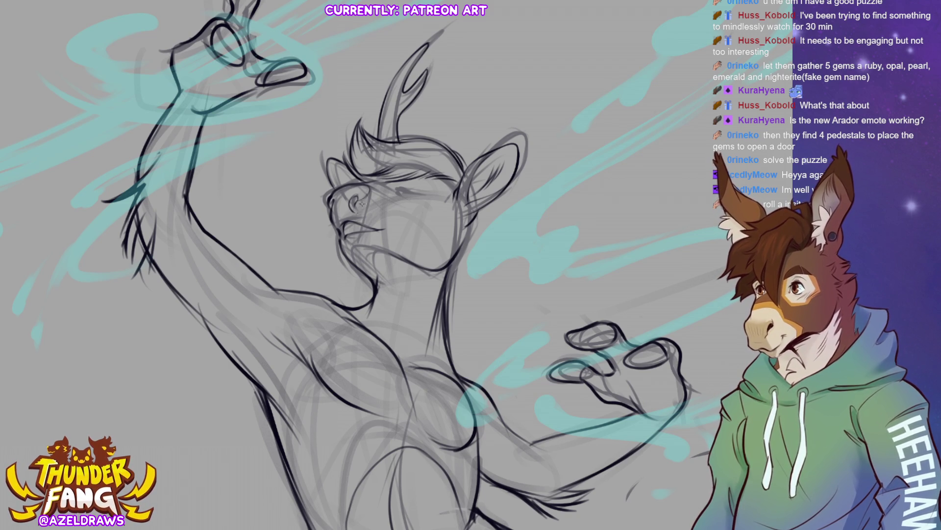
Step: Remove a stray stroke below the nose, ink the closed eye line, and fit the canvas
drag(355, 203, 355, 225)
key(ctrl+z)
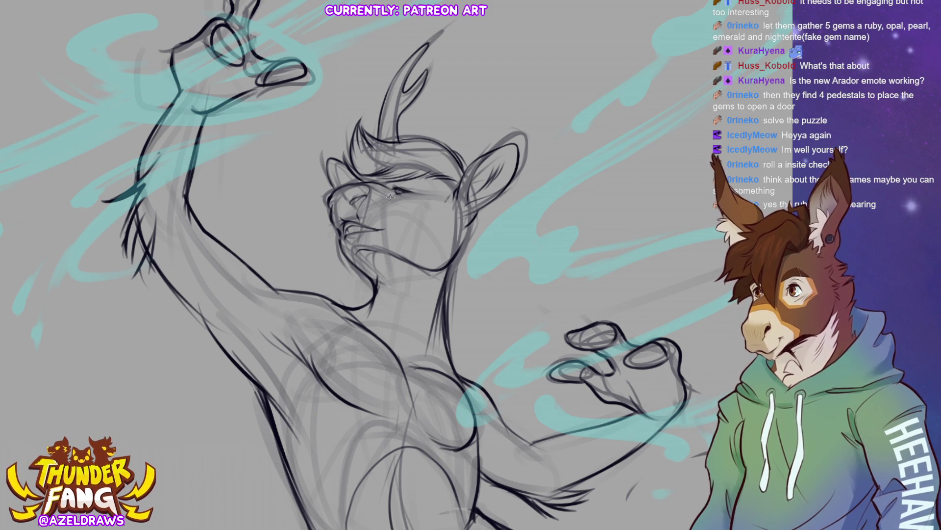
drag(413, 196, 388, 194)
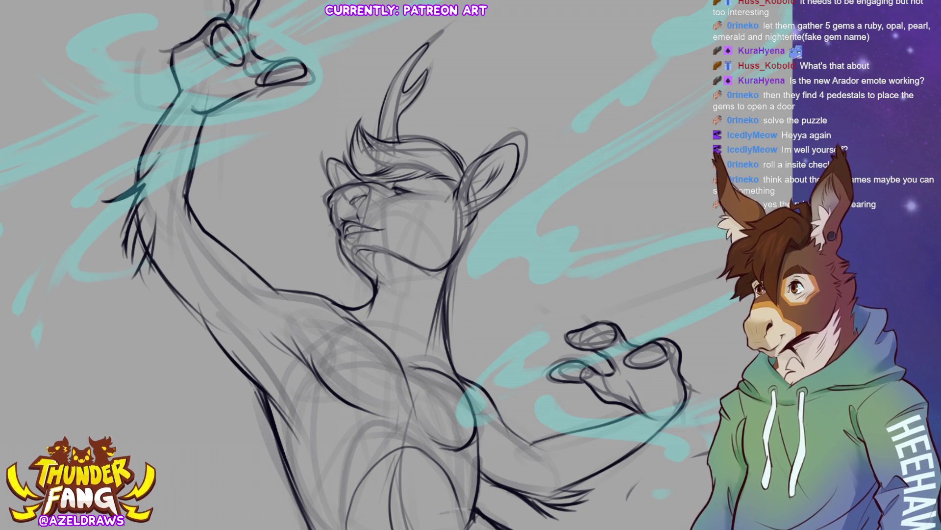
key(ctrl+0)
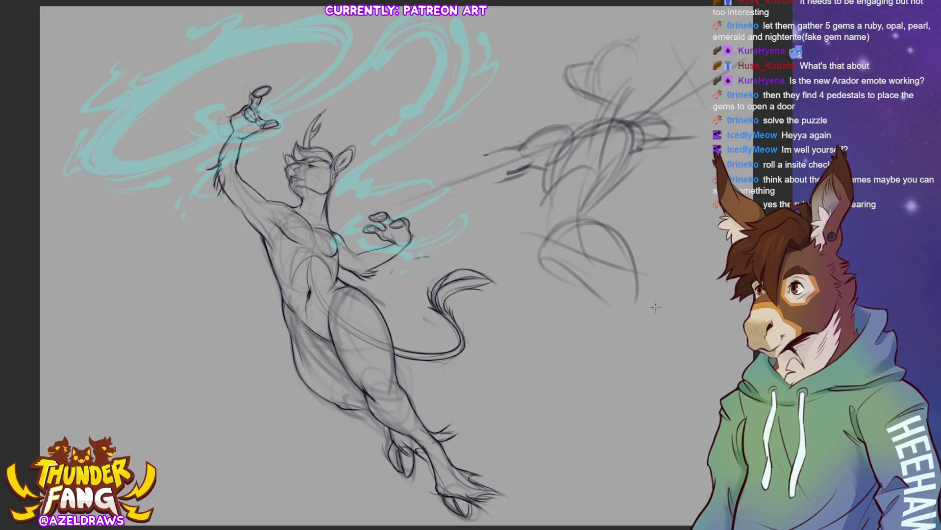
Step: Hide the rough sketch layer and pen fur tufts along the neck
key(Delete)
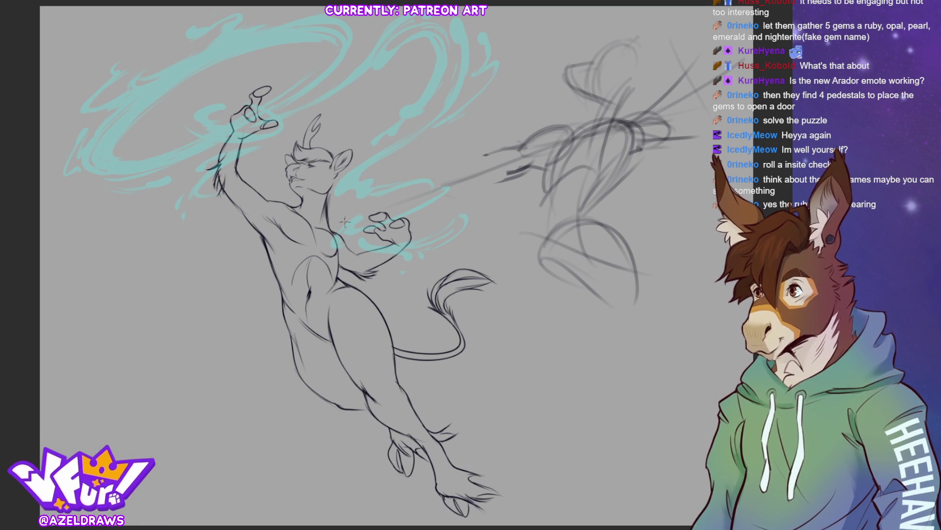
scroll(401, 286, up, 1)
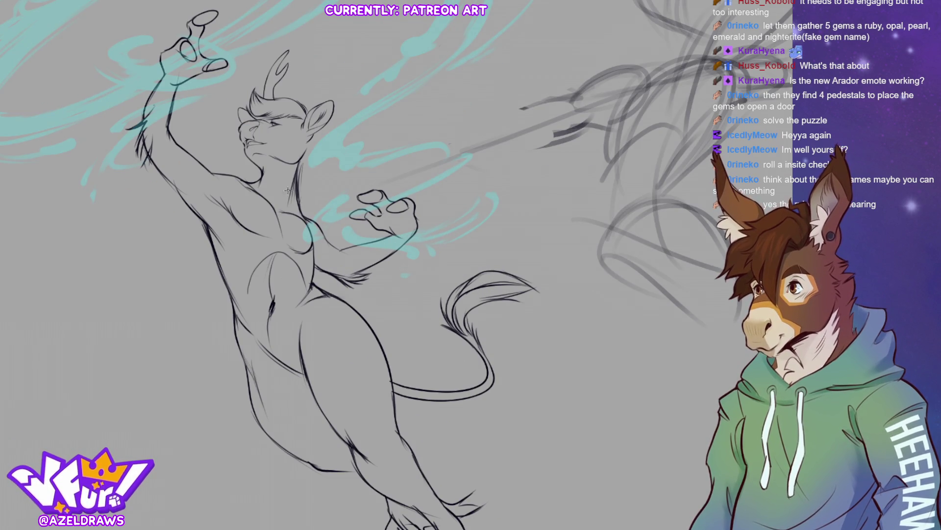
mouse_move(298, 211)
mouse_down()
mouse_move(305, 161)
mouse_move(324, 131)
mouse_up()
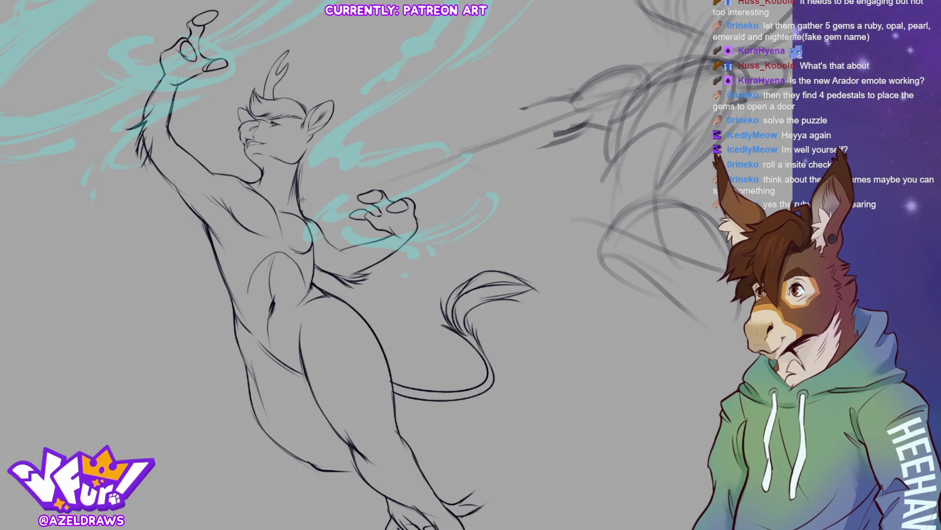
mouse_move(307, 190)
mouse_down()
mouse_move(303, 177)
mouse_move(299, 192)
mouse_move(315, 127)
mouse_move(309, 154)
mouse_move(319, 143)
mouse_up()
Step: Darken the back-of-neck line, redraw the mouth as a curved smile, and fit the canvas
drag(324, 140, 320, 132)
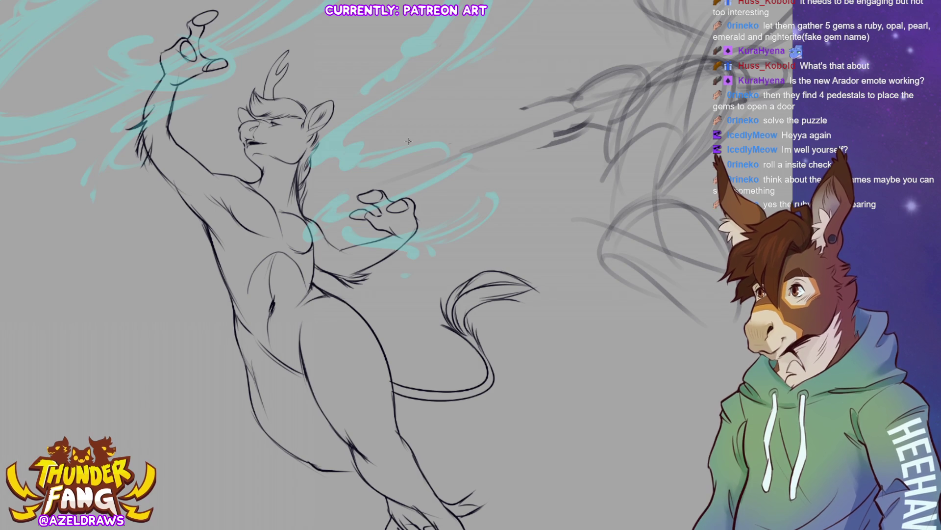
drag(254, 142, 273, 141)
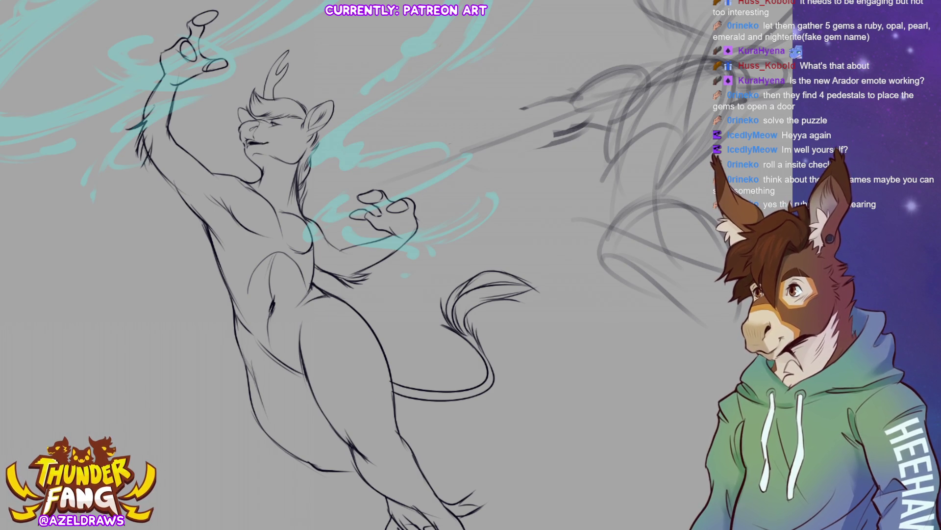
key(ctrl+0)
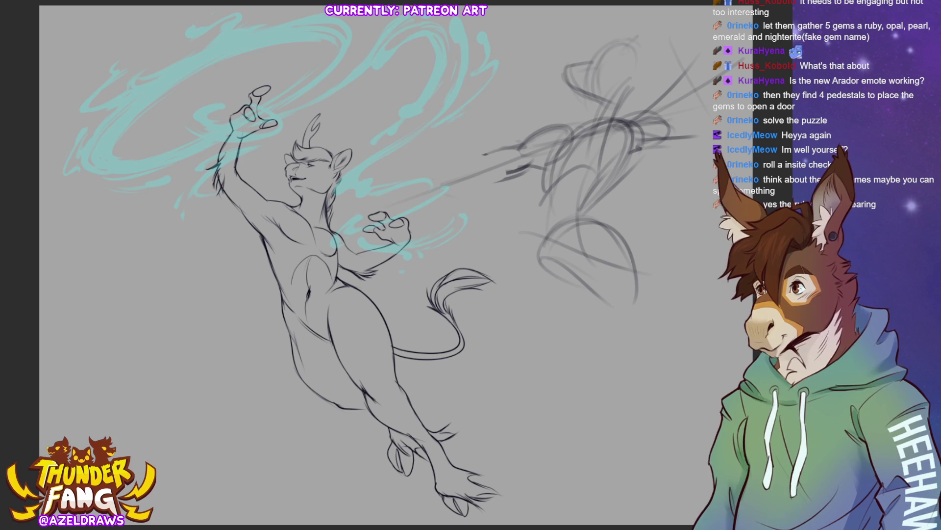
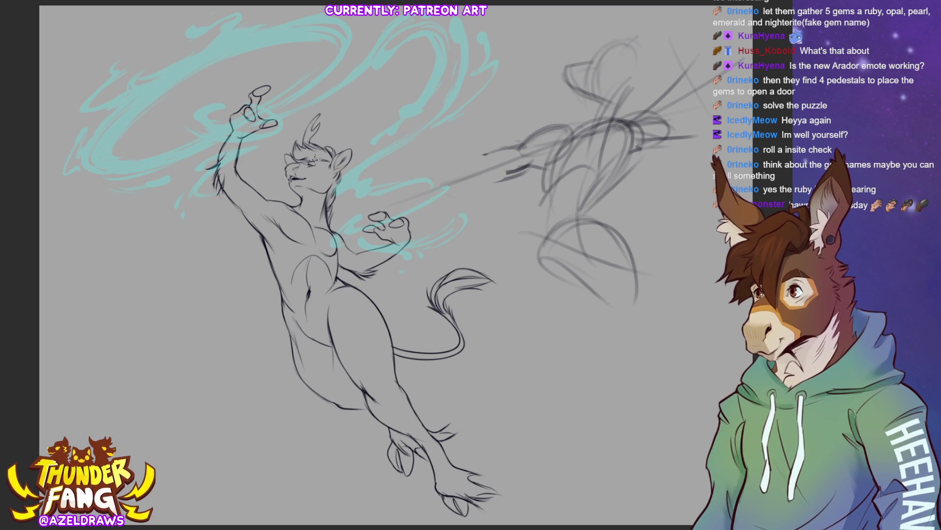
Step: Paint a short dark stroke just above the leaping creature's eye
mouse_move(312, 158)
mouse_down()
mouse_move(325, 154)
mouse_move(299, 162)
mouse_up()
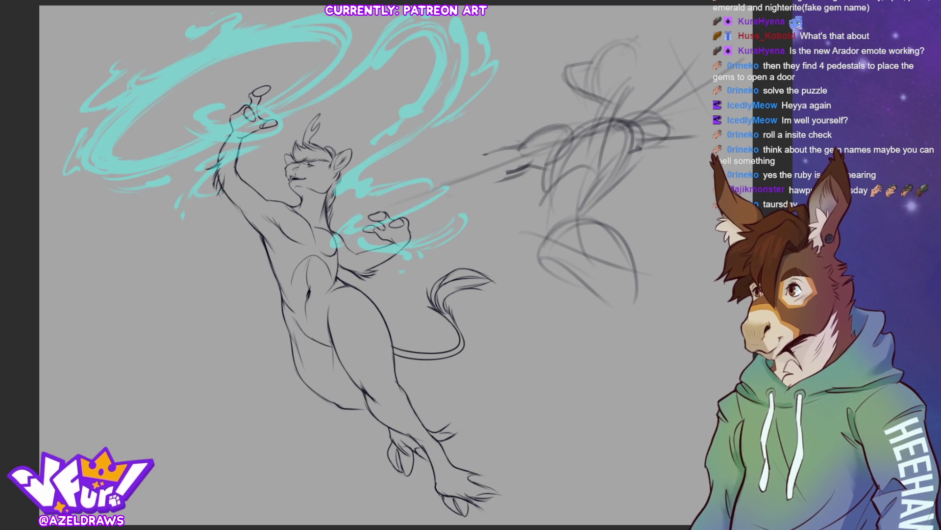
Step: Undo back to brighter, more saturated cyan swirls, dropping the last bright strokes near the hands
key(ctrl+z)
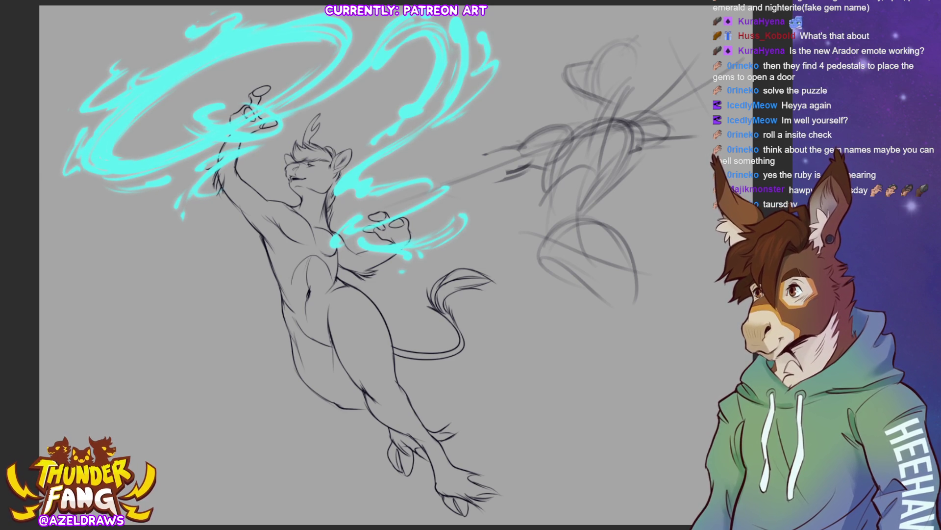
key(ctrl+z)
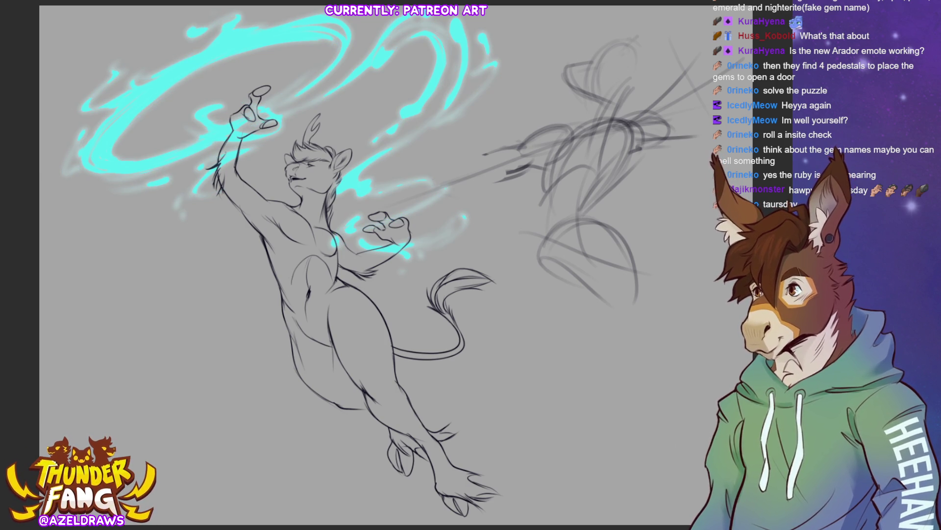
key(ctrl+i)
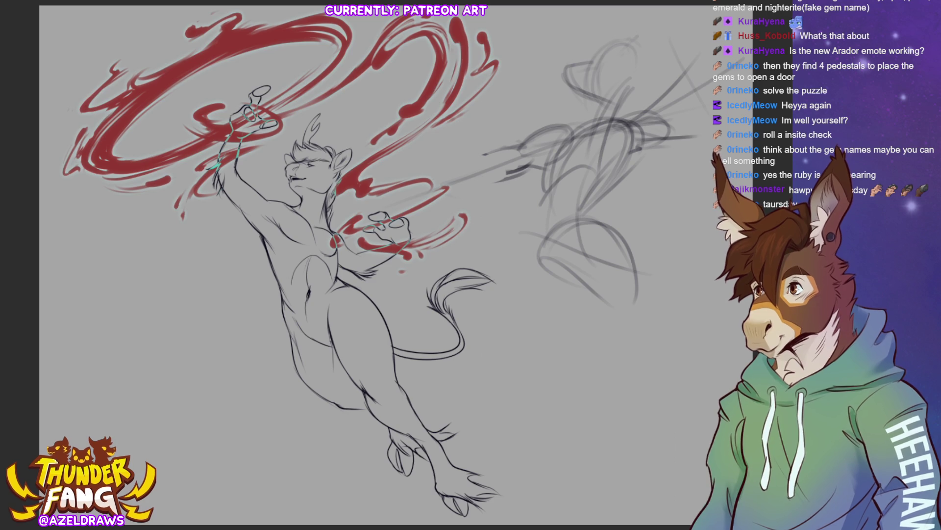
key(ctrl+z)
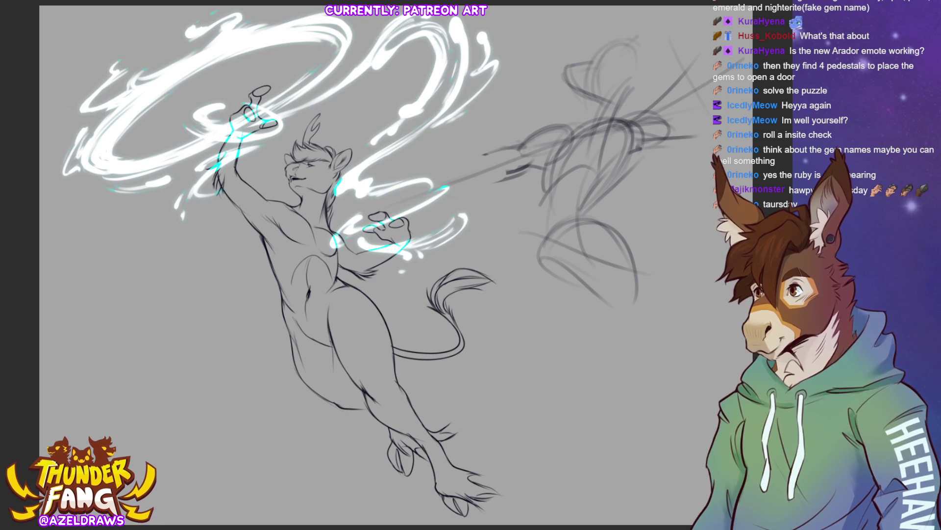
key(ctrl+z)
key(ctrl+y)
key(ctrl+y)
key(ctrl+z)
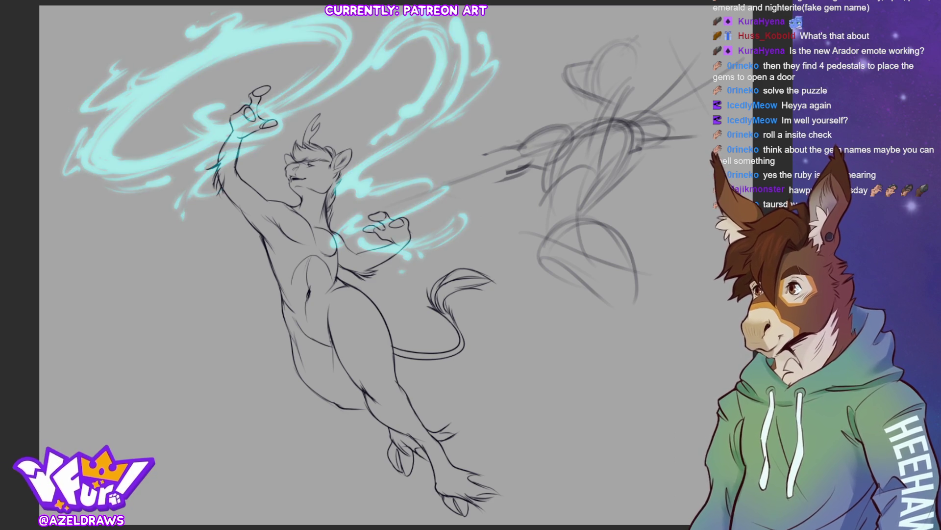
key(ctrl+y)
key(ctrl+y)
key(ctrl+z)
key(ctrl+y)
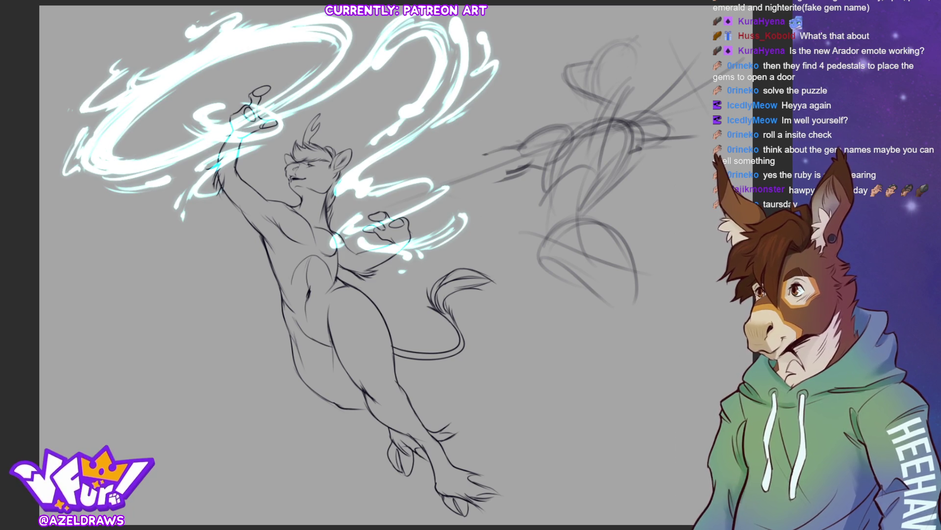
key(ctrl+z)
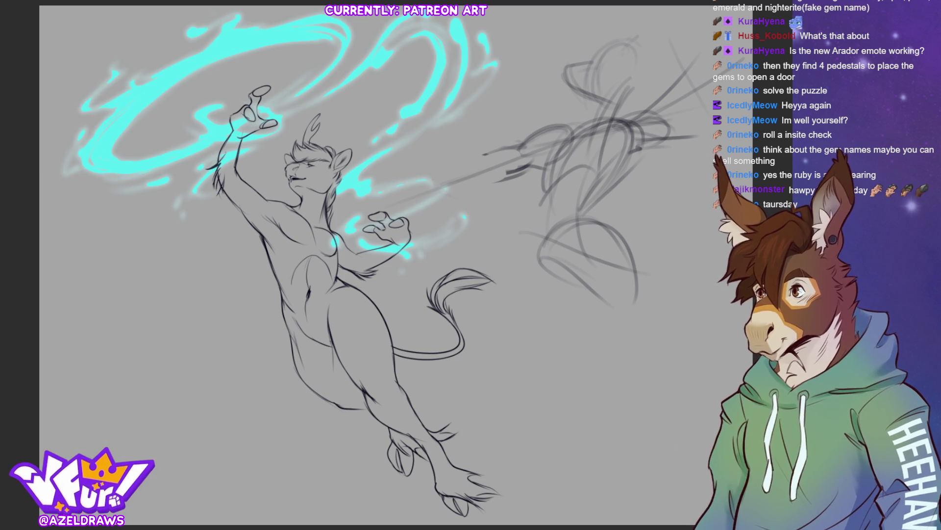
key(ctrl+z)
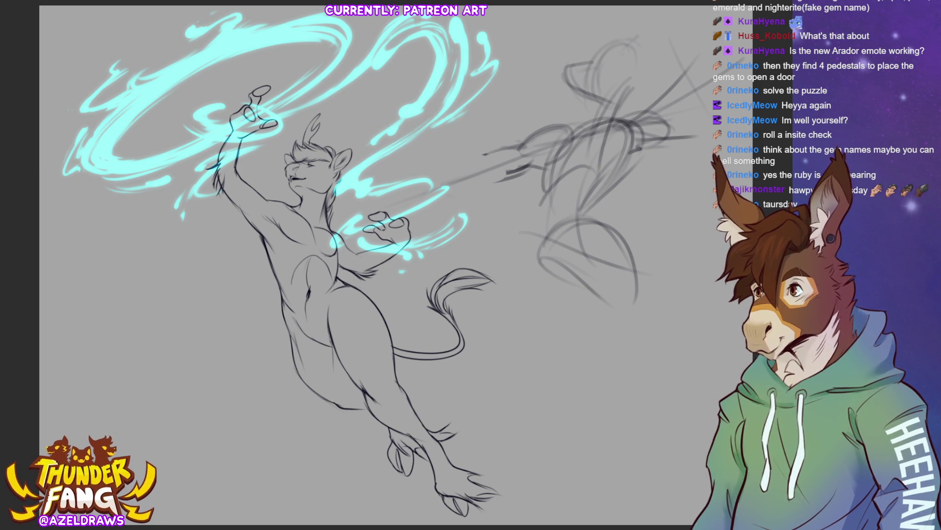
Step: Undo to restore stronger, more opaque cyan across the whole swirl layer
key(ctrl+z)
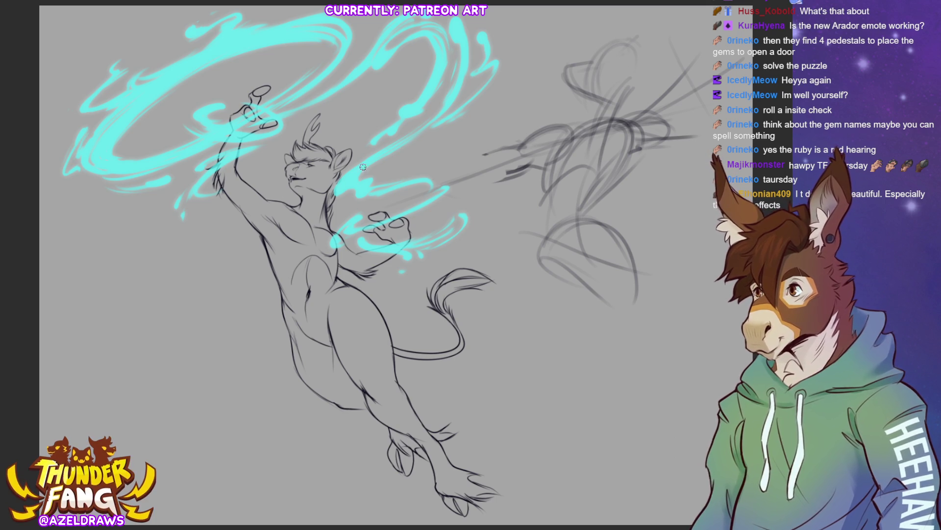
Step: Discard the stray stroke beside the neck and trim the glow around the right hand
drag(349, 180, 338, 191)
key(ctrl+z)
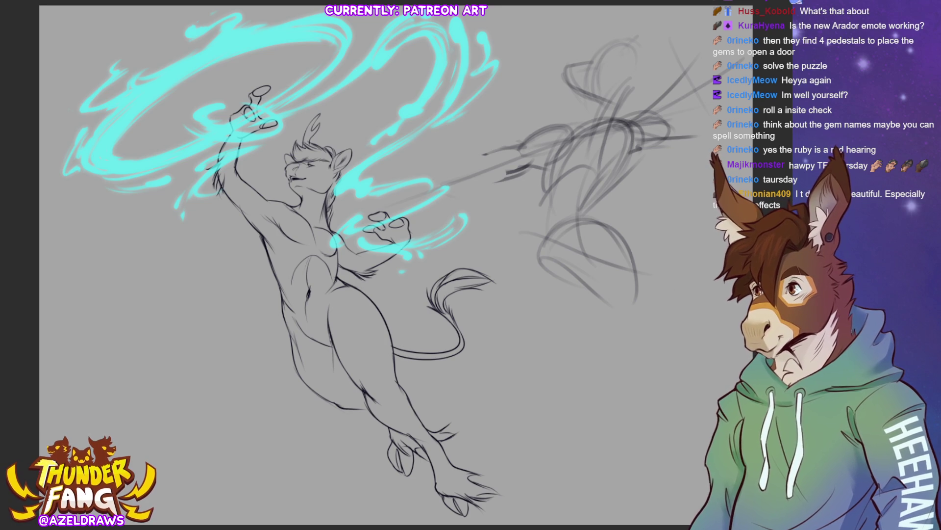
key(ctrl+z)
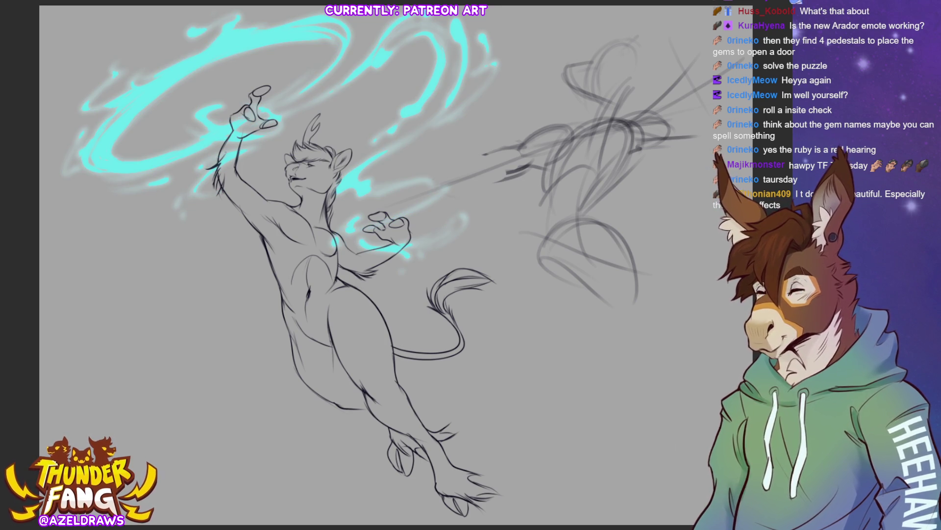
Step: Paint a light cyan glow up from the neck and darker streaks along both swirls
drag(338, 192, 398, 147)
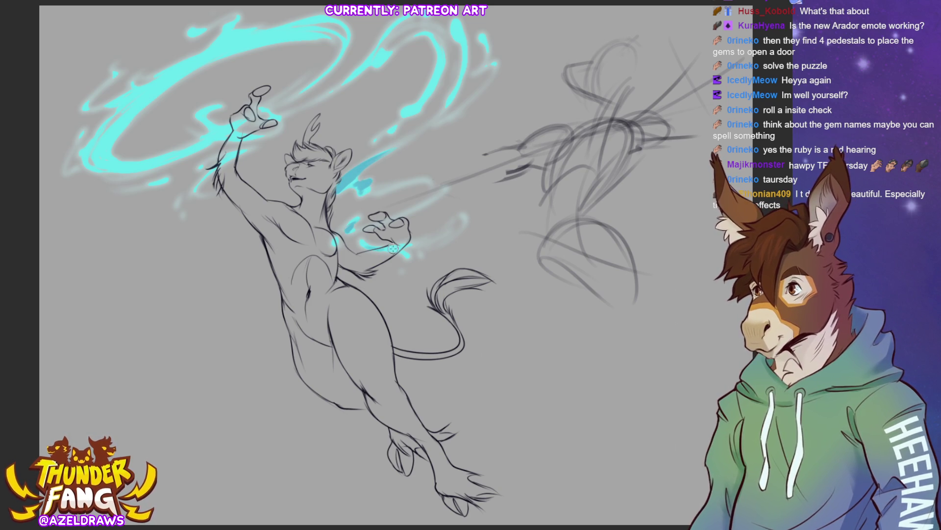
mouse_move(416, 108)
mouse_down()
mouse_move(409, 111)
mouse_move(431, 81)
mouse_move(424, 55)
mouse_up()
mouse_move(459, 30)
mouse_down()
mouse_move(438, 101)
mouse_move(375, 62)
mouse_move(363, 71)
mouse_up()
mouse_move(284, 35)
mouse_down()
mouse_move(150, 95)
mouse_move(172, 95)
mouse_up()
mouse_move(224, 47)
mouse_down()
mouse_move(106, 151)
mouse_move(244, 52)
mouse_move(119, 124)
mouse_move(232, 67)
mouse_up()
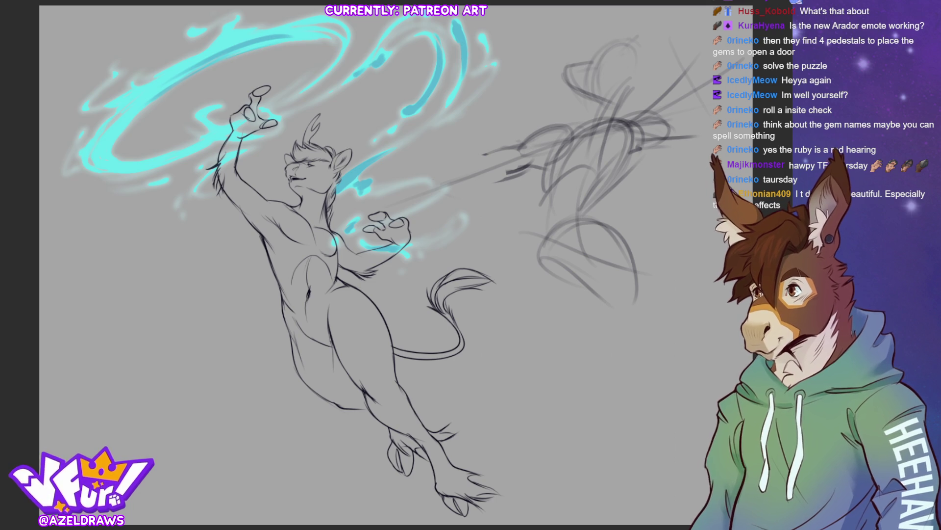
mouse_move(96, 153)
mouse_down()
mouse_move(109, 158)
mouse_move(120, 125)
mouse_move(208, 56)
mouse_move(164, 123)
mouse_move(114, 145)
mouse_move(115, 162)
mouse_move(147, 161)
mouse_move(148, 152)
mouse_move(295, 89)
mouse_move(319, 69)
mouse_move(254, 53)
mouse_move(252, 43)
mouse_move(227, 39)
mouse_move(210, 50)
mouse_move(232, 36)
mouse_move(221, 24)
mouse_up()
key(ctrl+z)
key(ctrl+z)
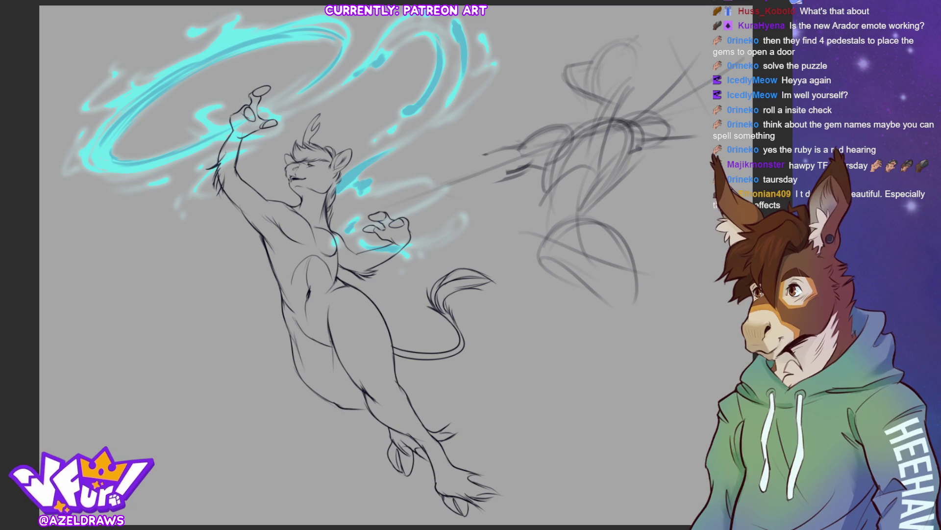
Step: Brighten the whole swirl layer and bring back the dark blue shading on the swirls
key(ctrl+j)
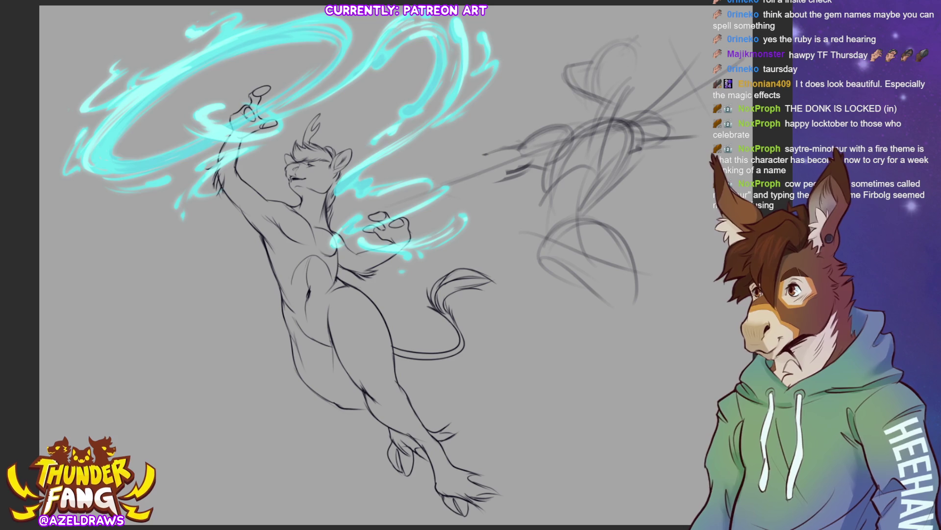
key(ctrl+y)
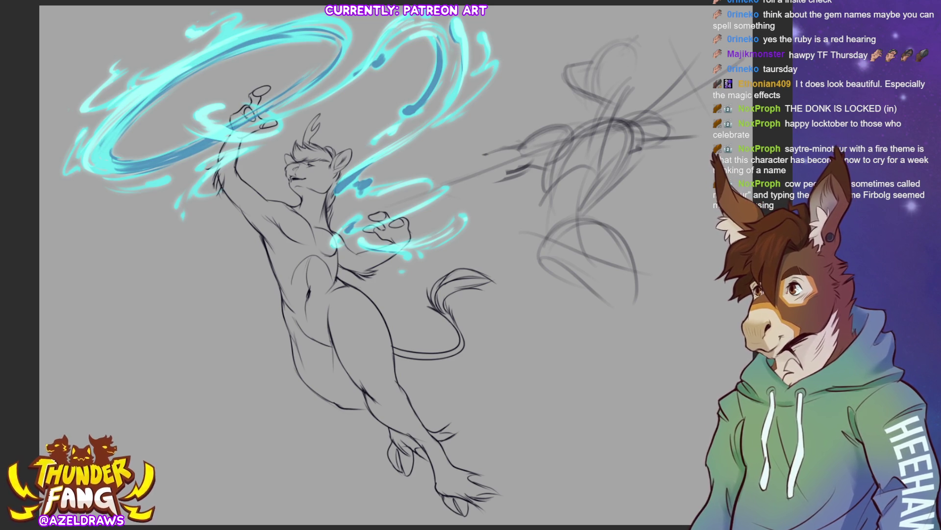
Step: Compare the swirls with and without the dark blue and green-teal shading
key(ctrl+z)
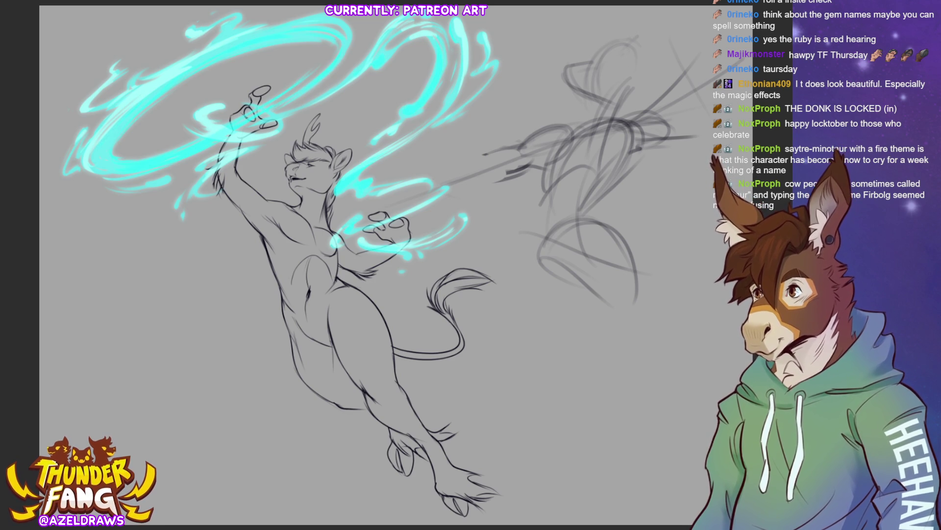
key(ctrl+y)
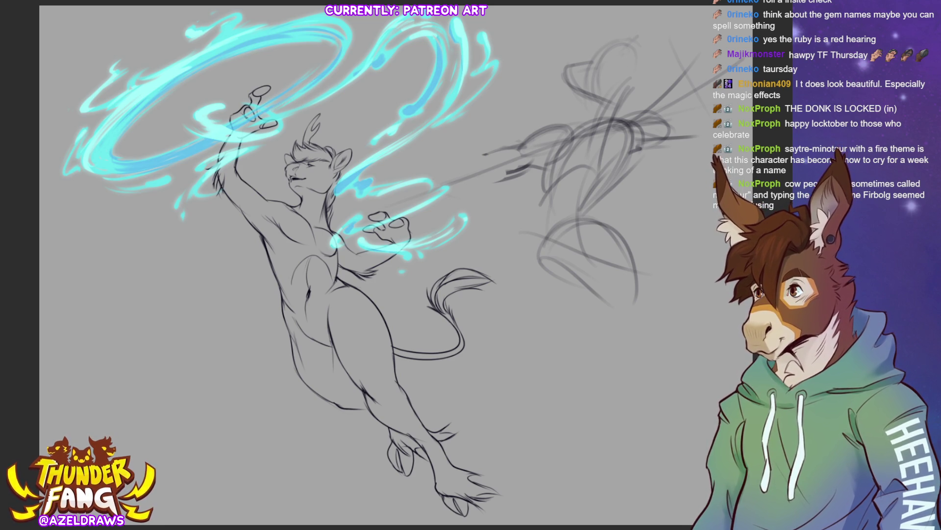
key(ctrl+y)
key(ctrl+z)
key(ctrl+y)
key(ctrl+z)
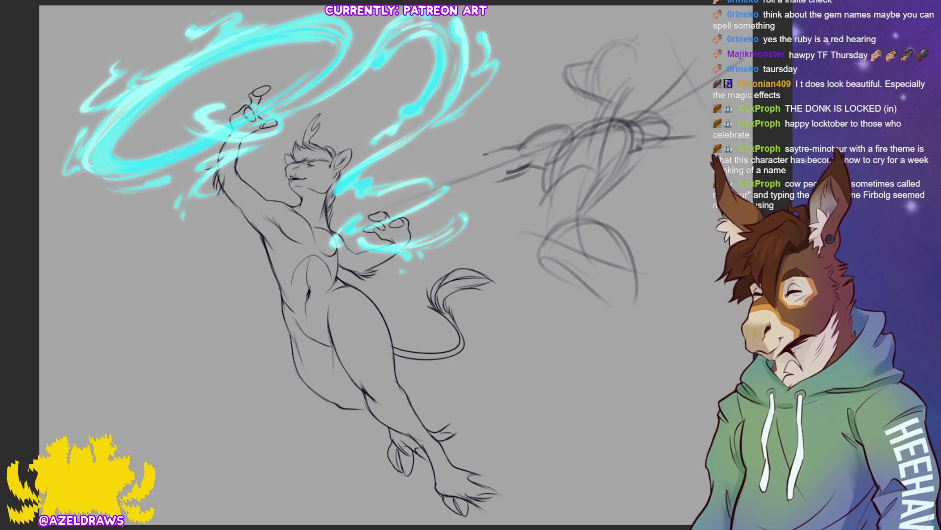
key(ctrl+y)
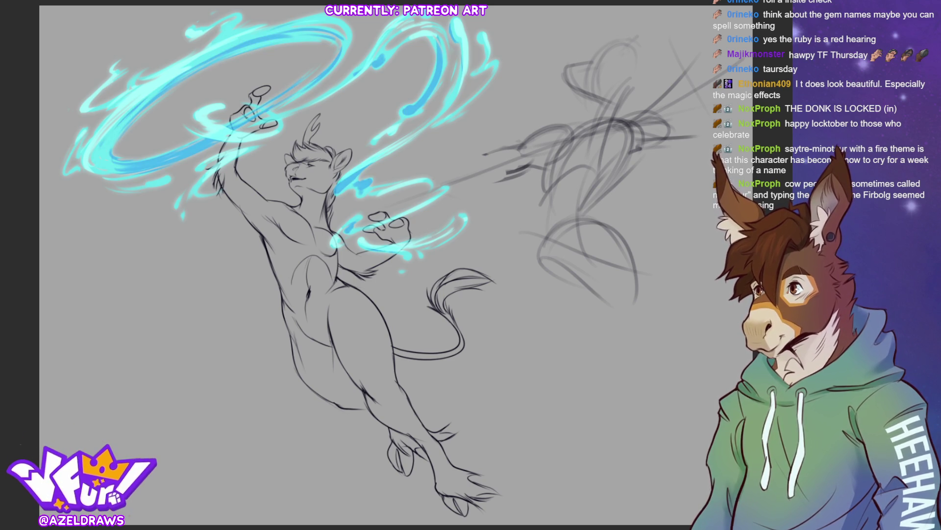
key(ctrl+z)
Step: Try blue-lavender against darker teal swirl shading, keeping the darker teal version
key(ctrl+z)
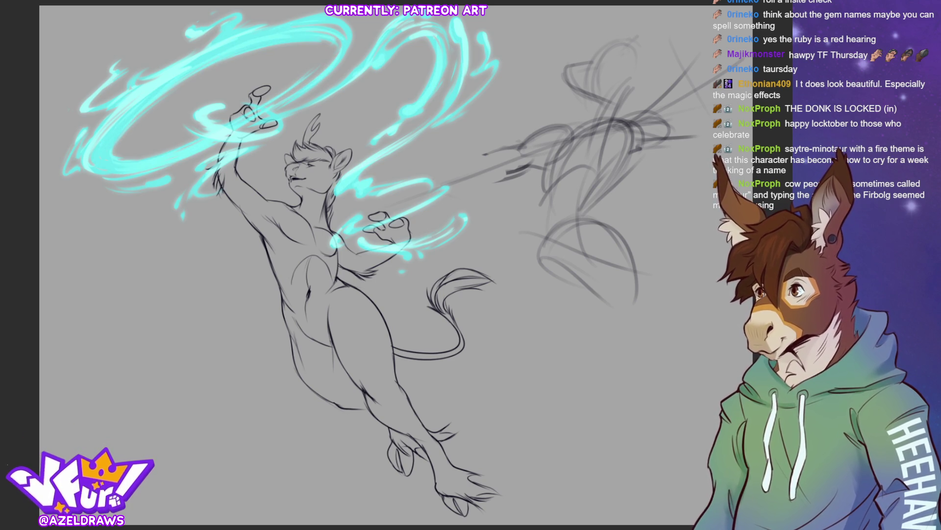
key(ctrl+y)
key(ctrl+y)
key(ctrl+z)
key(ctrl+z)
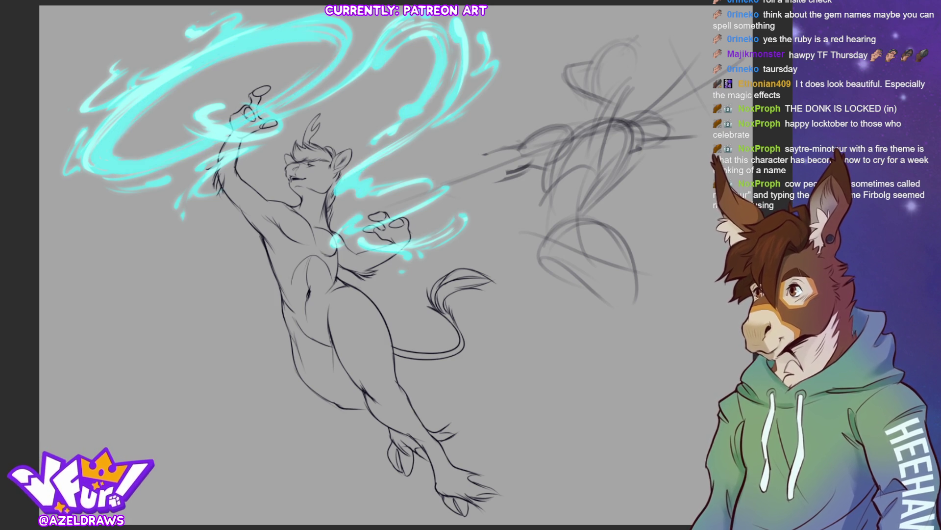
key(ctrl+y)
key(ctrl+z)
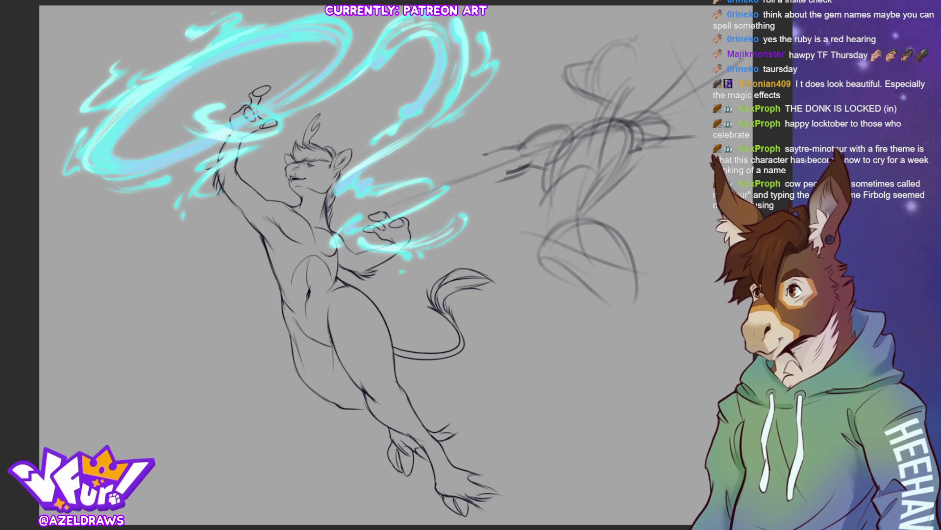
key(ctrl+z)
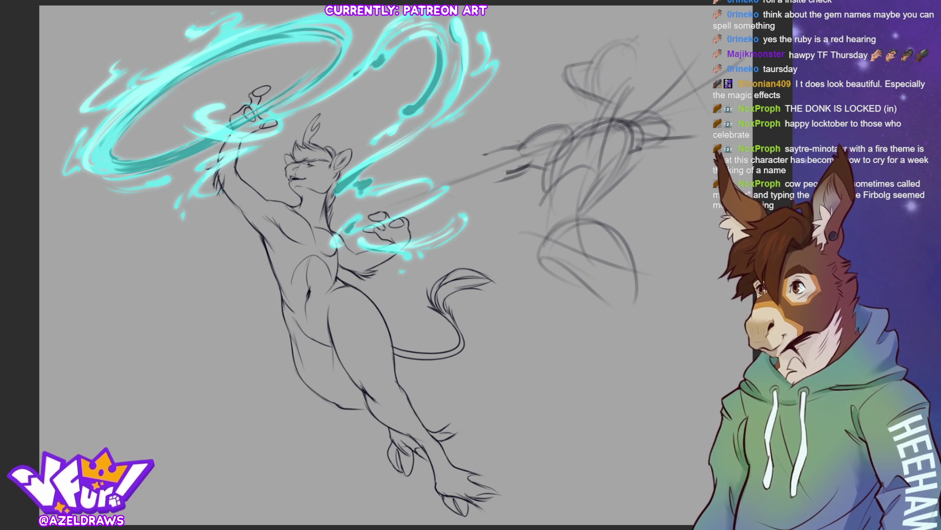
key(ctrl+y)
key(ctrl+z)
key(ctrl+y)
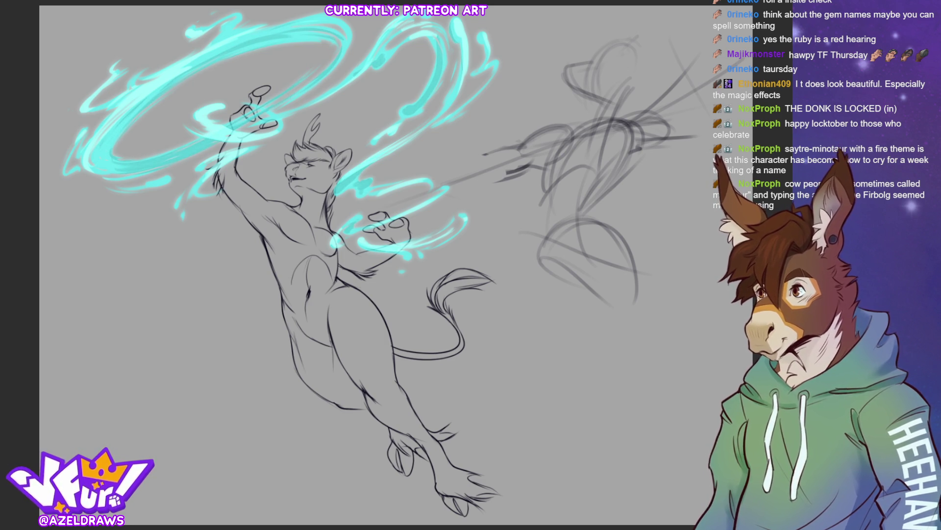
key(ctrl+z)
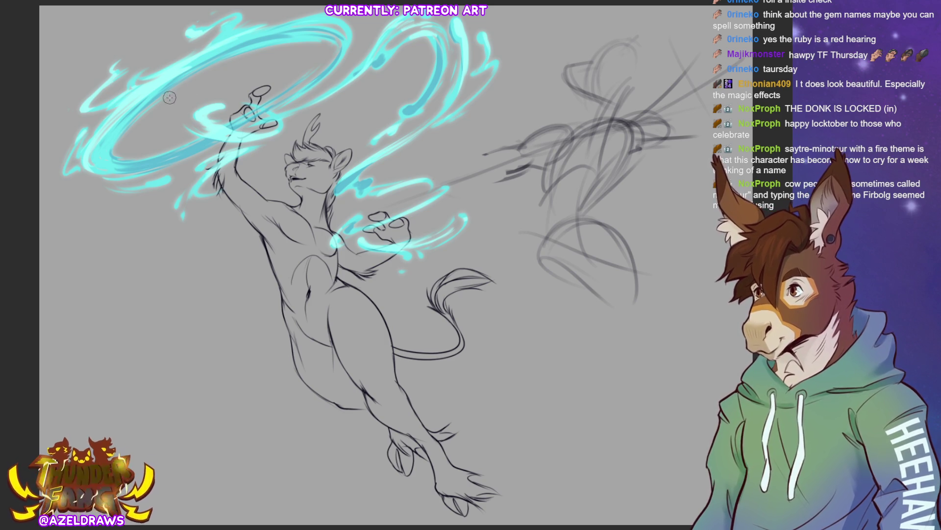
key(bracketright)
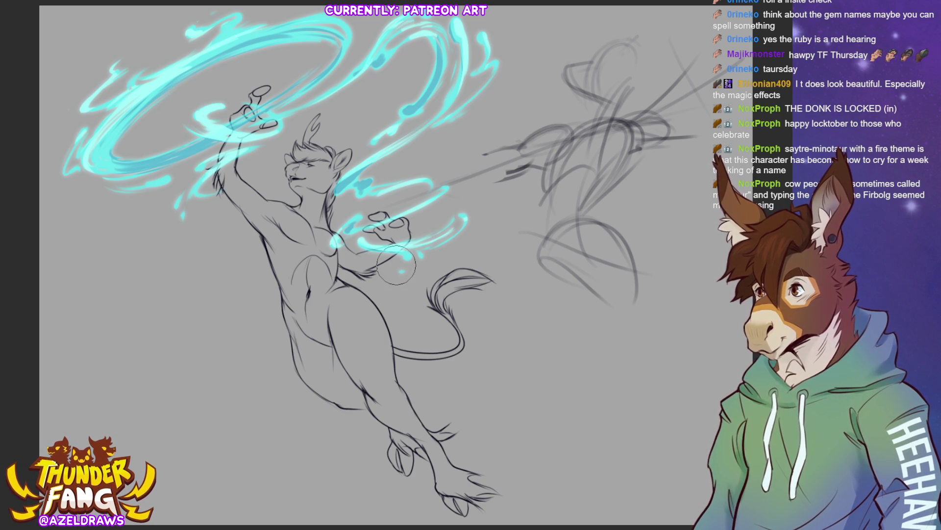
Step: Airbrush soft white and cyan glow on the upper swirl, loop interior, head and fist
mouse_move(251, 41)
mouse_down()
mouse_move(351, 47)
mouse_move(226, 137)
mouse_move(123, 98)
mouse_move(221, 54)
mouse_up()
mouse_move(91, 139)
mouse_down()
mouse_move(269, 78)
mouse_move(118, 154)
mouse_move(202, 84)
mouse_move(300, 48)
mouse_move(305, 60)
mouse_move(187, 146)
mouse_up()
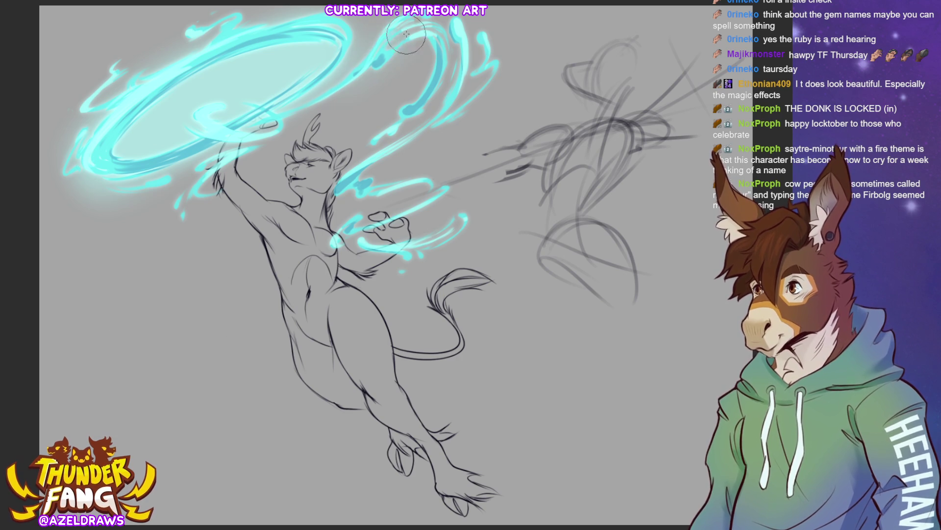
mouse_move(371, 168)
mouse_down()
mouse_move(341, 198)
mouse_move(379, 198)
mouse_up()
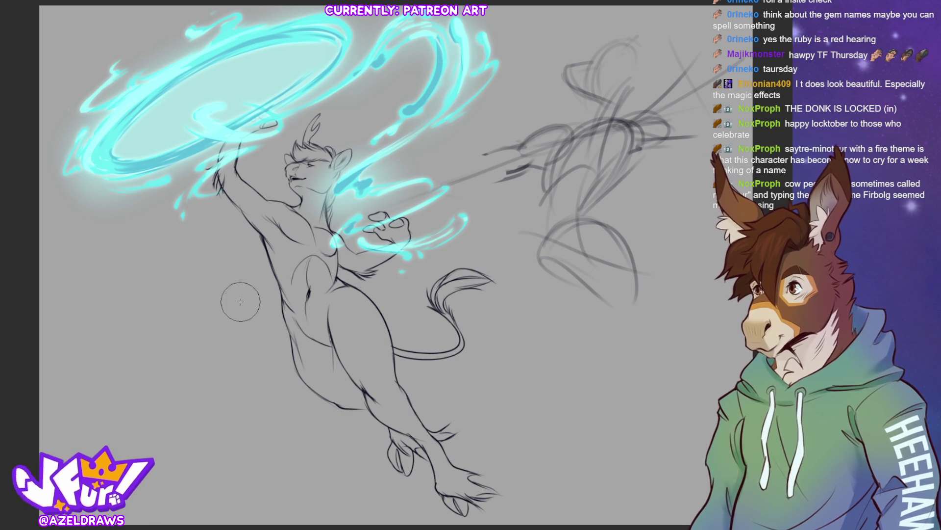
mouse_move(380, 225)
mouse_down()
mouse_move(392, 218)
mouse_move(402, 228)
mouse_move(393, 240)
mouse_up()
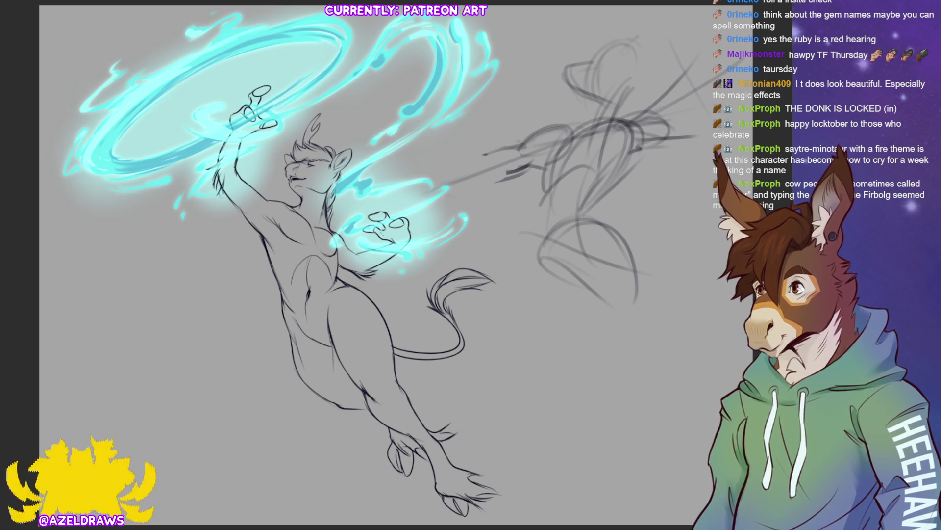
mouse_move(351, 214)
mouse_down()
mouse_move(422, 220)
mouse_move(436, 237)
mouse_move(392, 243)
mouse_move(443, 244)
mouse_move(477, 228)
mouse_move(421, 221)
mouse_move(428, 234)
mouse_move(436, 235)
mouse_move(422, 222)
mouse_up()
key(ctrl+t)
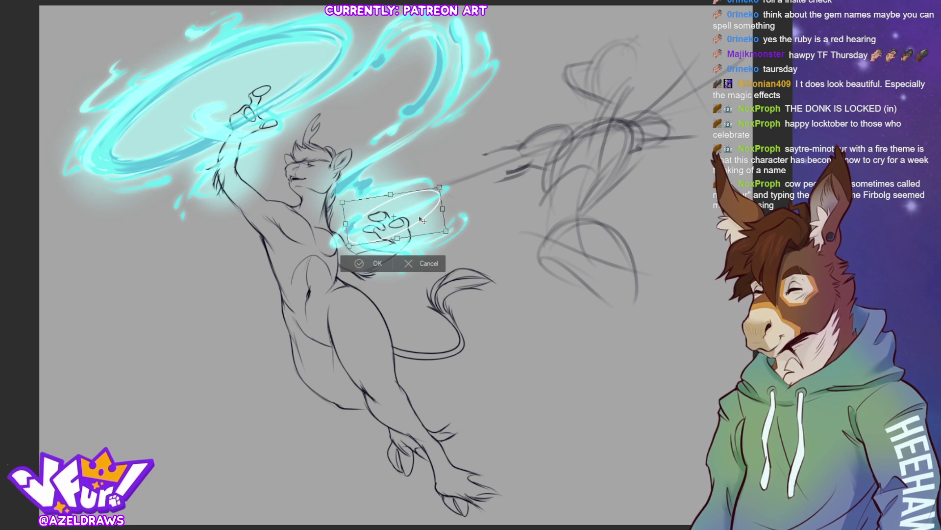
key(ctrl+z)
key(ctrl+z)
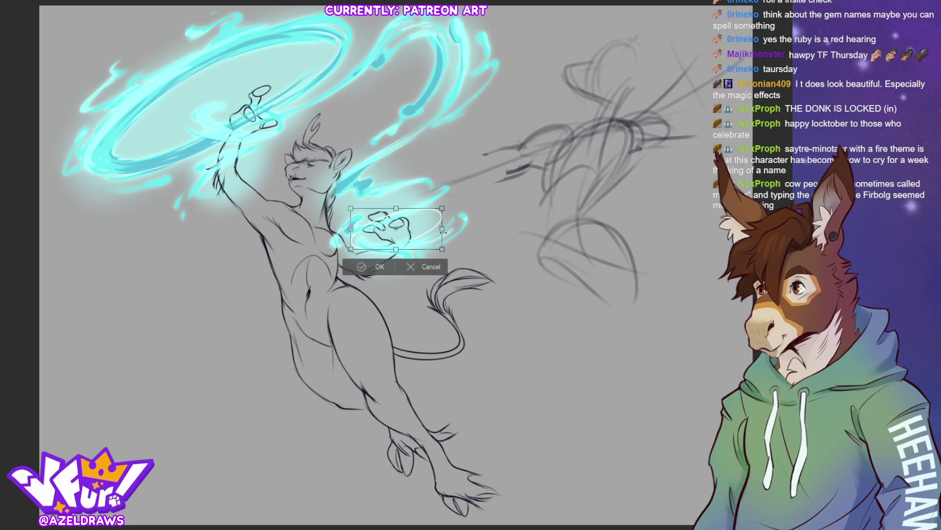
click(431, 266)
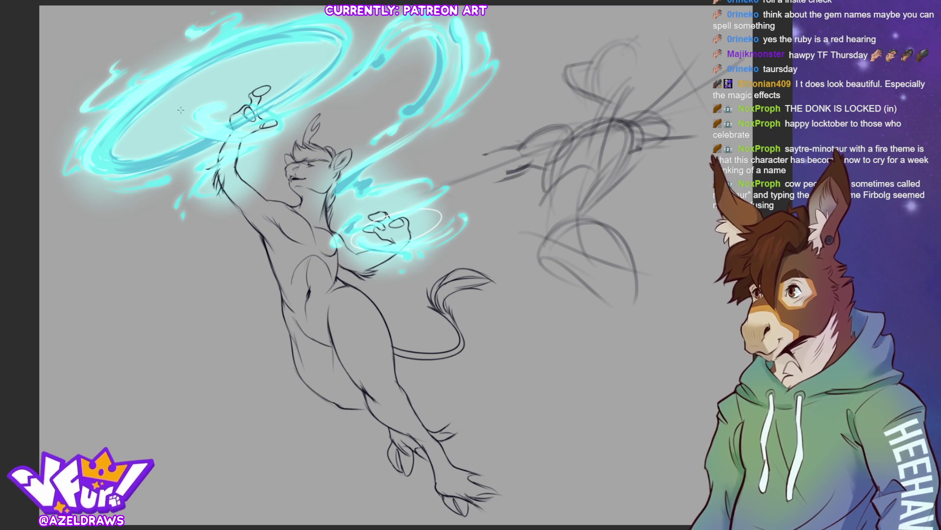
key(ctrl+z)
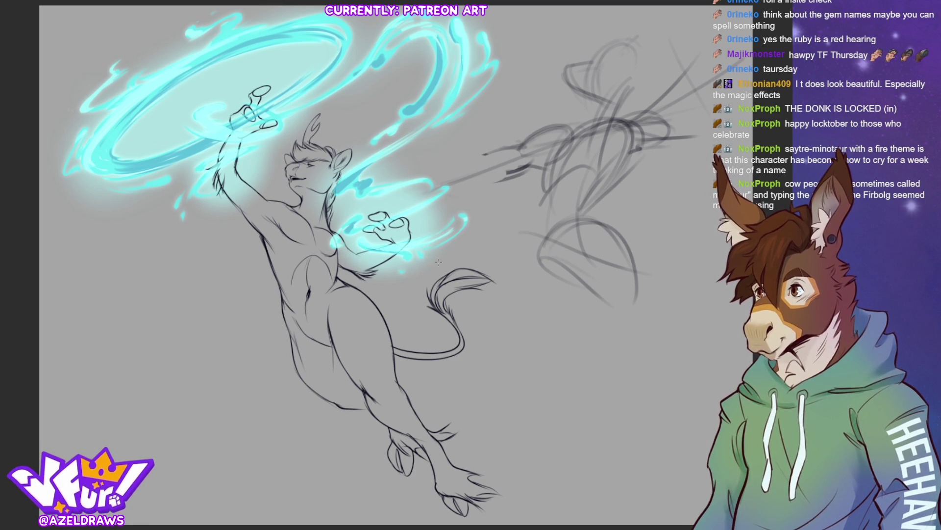
mouse_move(361, 195)
mouse_down()
mouse_move(454, 283)
mouse_move(437, 271)
mouse_up()
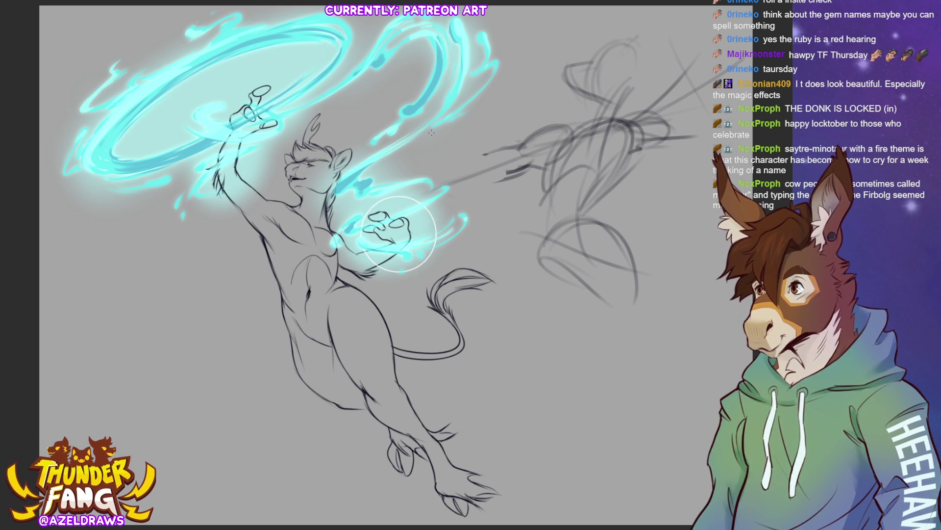
Step: Nudge the selected lower-hand glow area a few pixels left and down with Free Transform
key(ctrl+t)
mouse_move(421, 242)
mouse_down()
mouse_move(421, 231)
mouse_move(415, 237)
mouse_up()
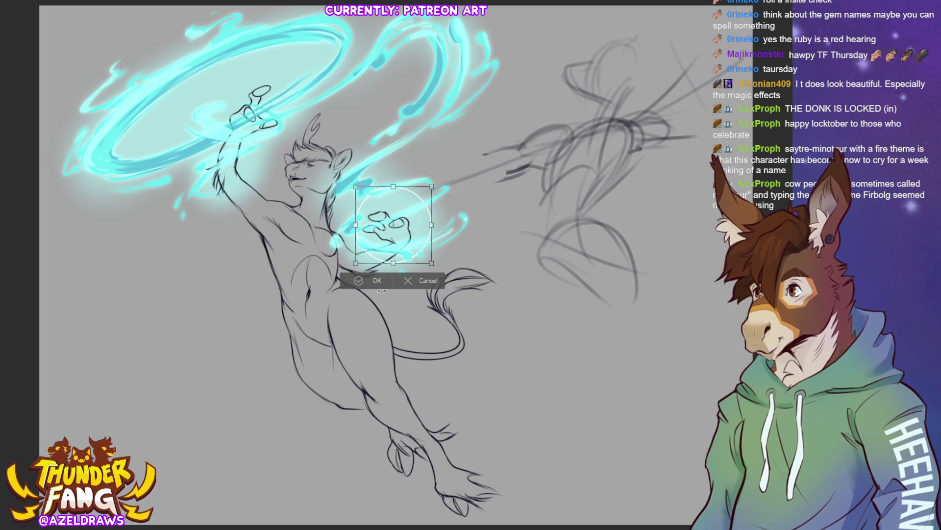
click(376, 280)
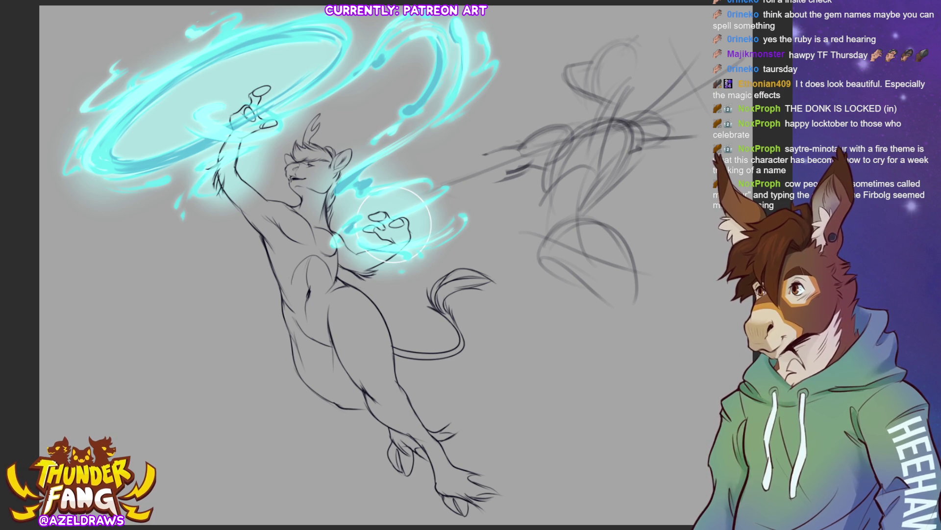
key(ctrl+t)
Step: Duplicate the round lower-hand glow onto the raised upper hand and commit it
mouse_move(420, 242)
mouse_down()
mouse_move(270, 119)
mouse_move(277, 125)
mouse_up()
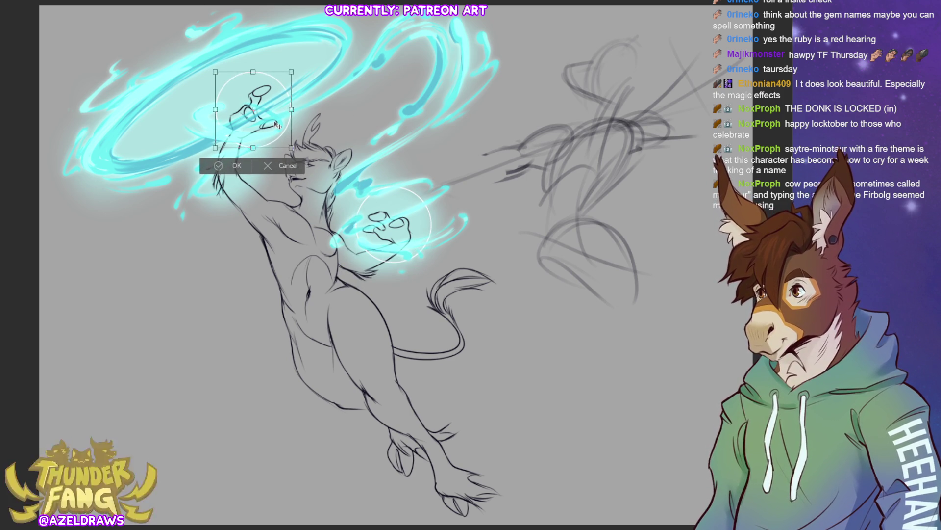
click(218, 167)
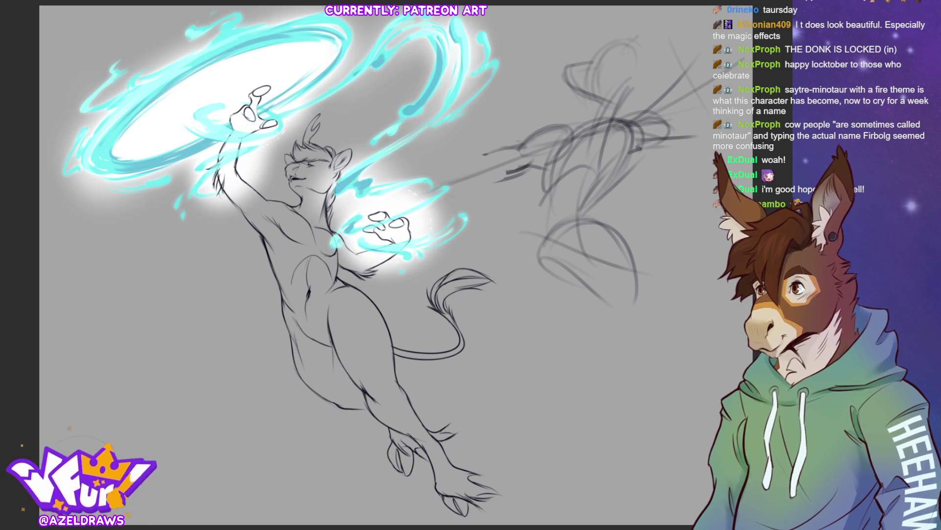
Step: Cycle the glow layer's blend modes, testing light cyan, pink, no-glow and white looks
key(ctrl+z)
key(shift+plus)
key(shift+plus)
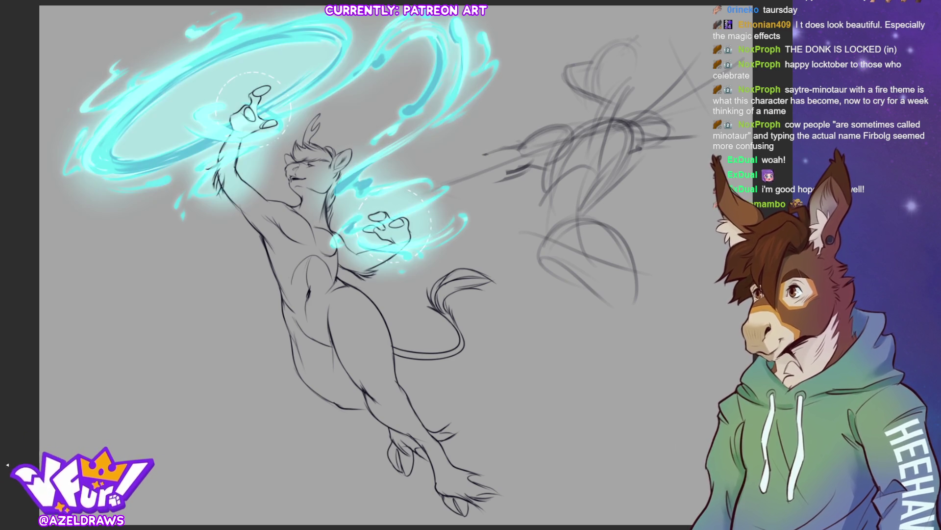
key(shift+plus)
key(shift+plus)
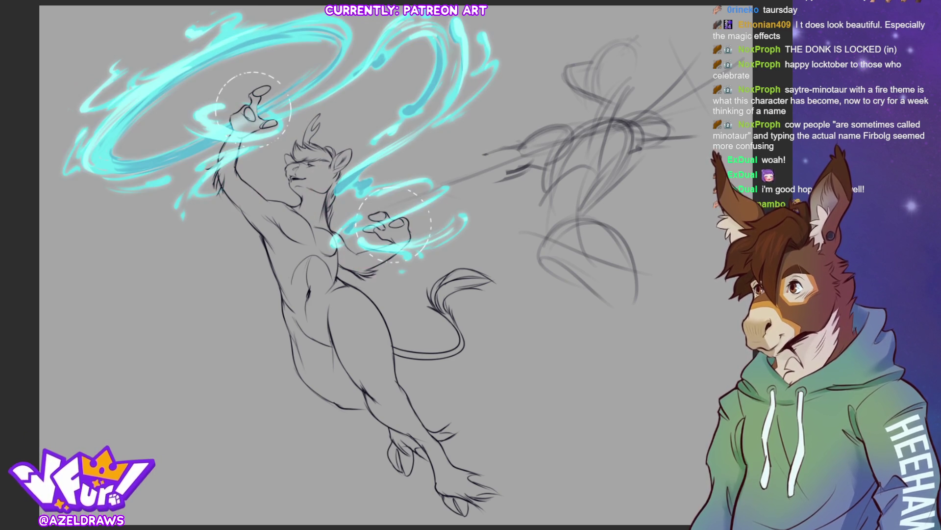
key(shift+plus)
key(shift+plus)
key(shift+plus)
key(shift+plus)
key(ctrl+d)
key(ctrl+z)
key(shift+plus)
key(shift+plus)
Step: Tune blend mode and opacity until the glow behind rings and hands is pale cyan
key(shift+plus)
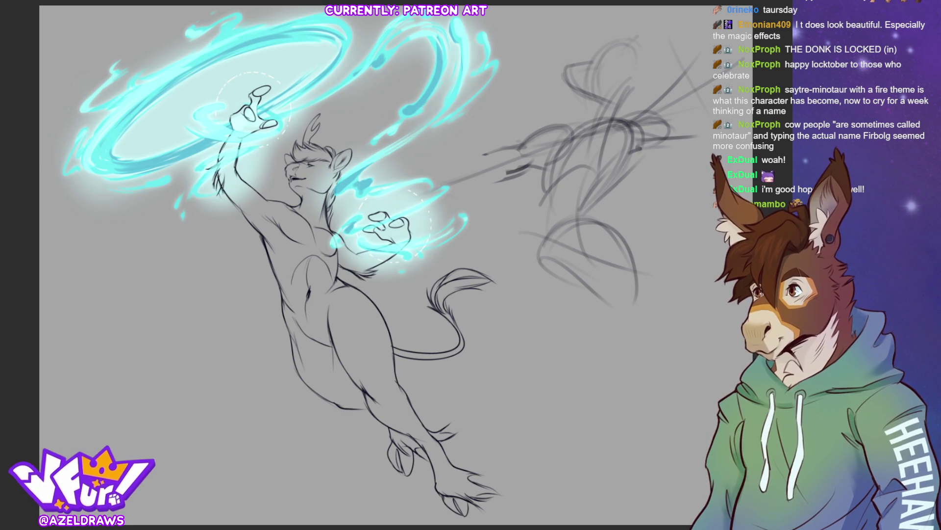
key(shift+plus)
key(ctrl+z)
key(shift+plus)
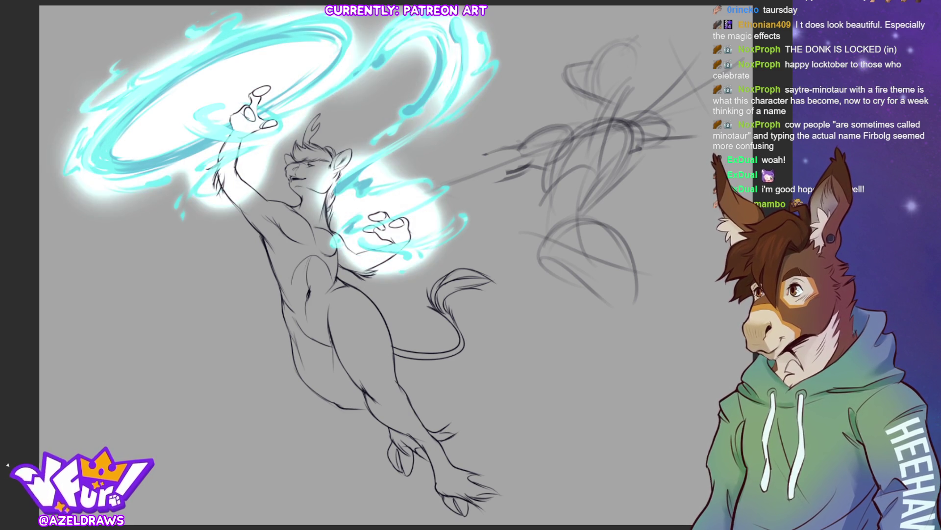
key(ctrl+z)
key(shift+plus)
key(shift+plus)
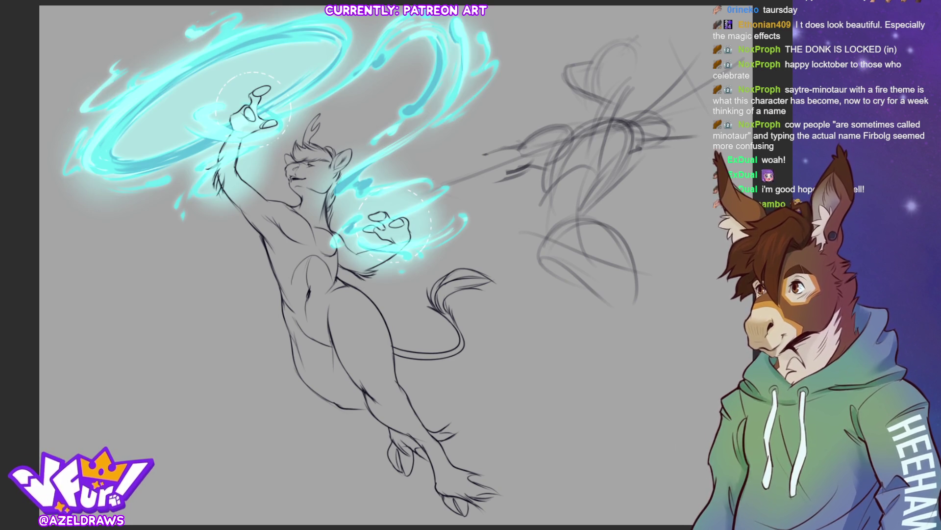
key(ctrl+z)
key(shift+plus)
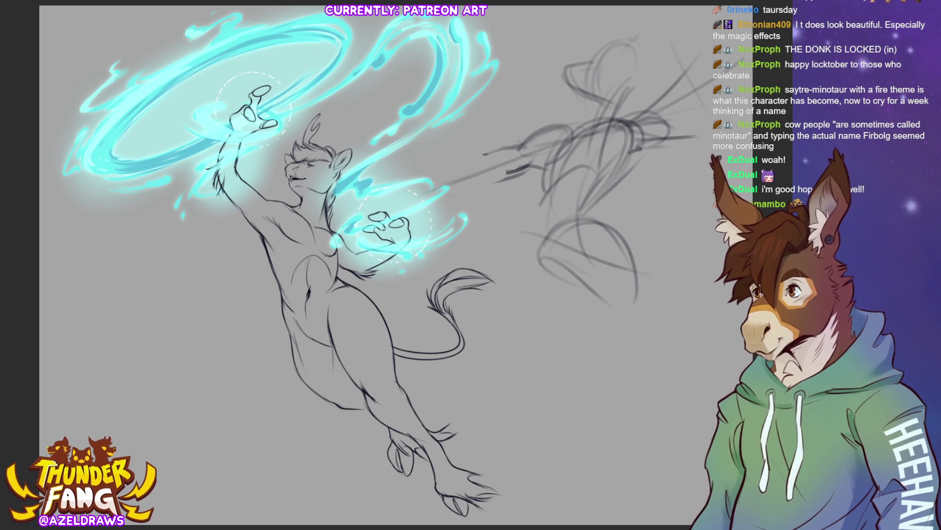
Step: Lasso a section of the creature's body and fill it flat white on the flats layer
mouse_move(284, 67)
mouse_down()
mouse_move(218, 93)
mouse_move(231, 375)
mouse_move(334, 484)
mouse_move(421, 515)
mouse_move(510, 493)
mouse_move(520, 343)
mouse_move(486, 206)
mouse_move(322, 56)
mouse_move(235, 69)
mouse_up()
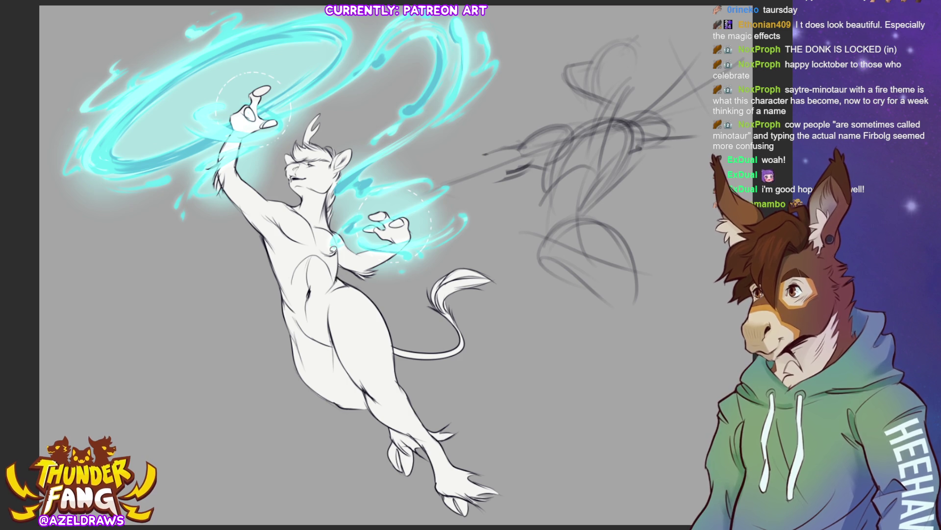
Step: Lasso-fill the belly side, thigh and lower leg pale cyan, then brush pale cyan chest stripes
mouse_move(335, 343)
mouse_down()
mouse_move(331, 300)
mouse_move(347, 272)
mouse_move(397, 335)
mouse_move(419, 408)
mouse_move(363, 432)
mouse_move(288, 365)
mouse_up()
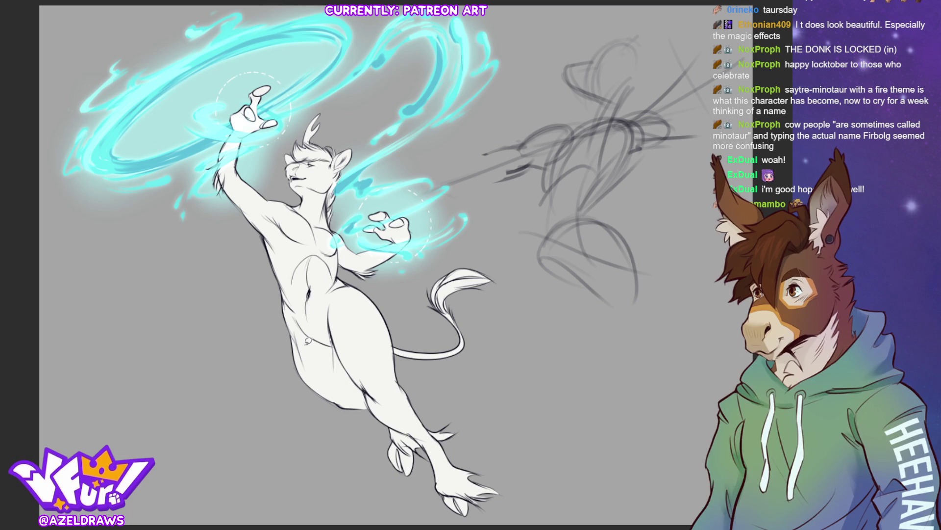
mouse_move(331, 338)
mouse_down()
mouse_move(334, 312)
mouse_move(362, 281)
mouse_move(390, 319)
mouse_move(401, 376)
mouse_move(394, 413)
mouse_move(287, 353)
mouse_move(297, 318)
mouse_move(324, 343)
mouse_move(353, 289)
mouse_up()
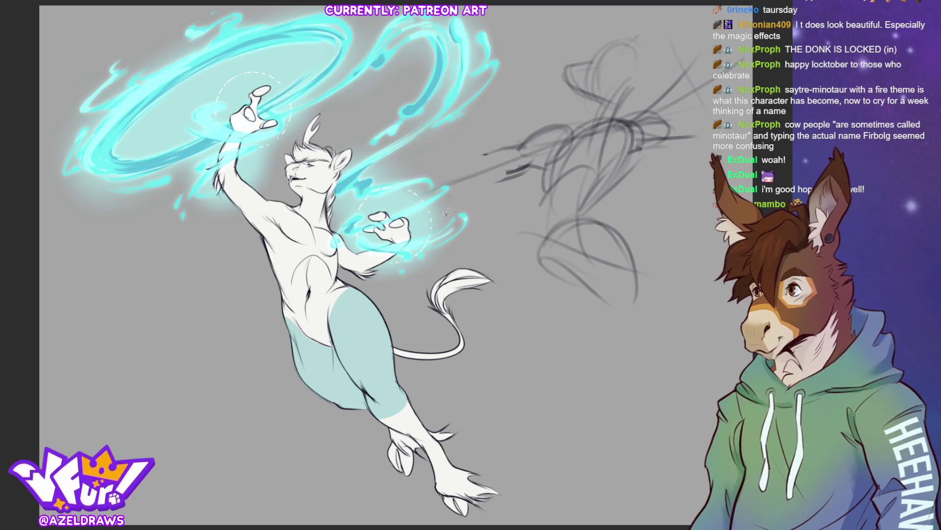
mouse_move(410, 382)
mouse_down()
mouse_move(438, 435)
mouse_move(413, 384)
mouse_up()
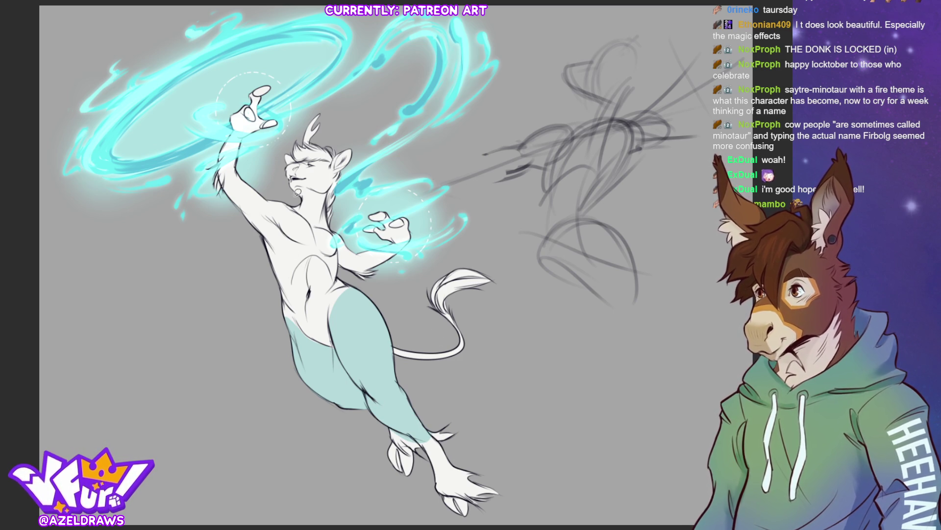
mouse_move(334, 312)
mouse_down()
mouse_move(338, 248)
mouse_move(357, 310)
mouse_move(308, 332)
mouse_move(295, 280)
mouse_move(261, 220)
mouse_move(311, 365)
mouse_up()
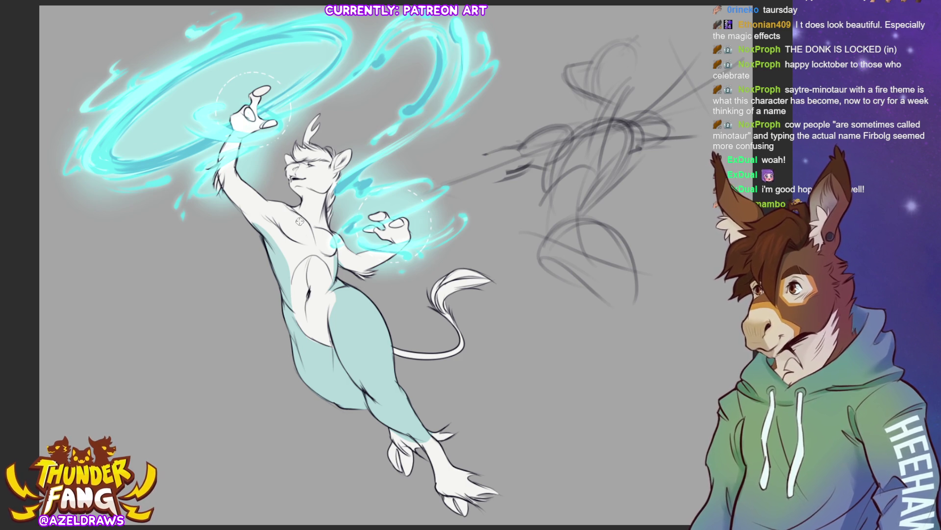
drag(282, 208, 308, 250)
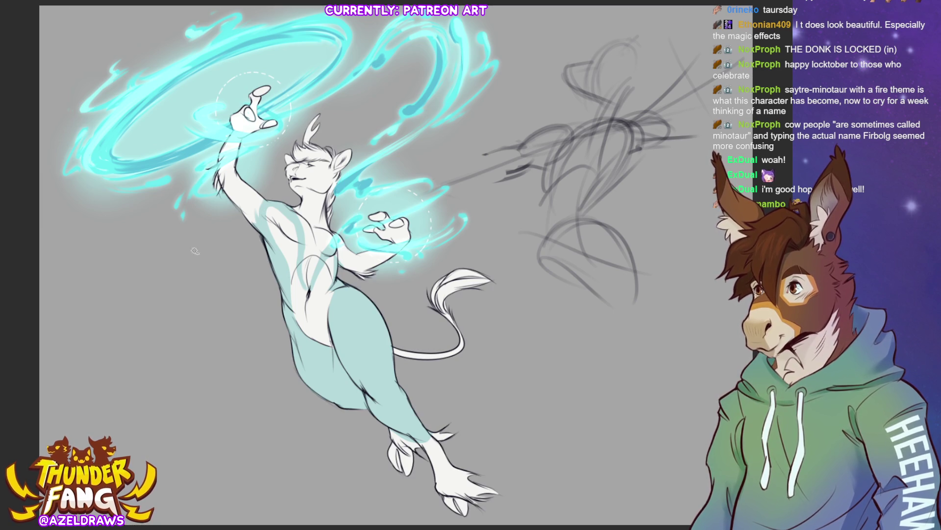
Step: Outline the raised and lower hands for recolouring and paint a cyan glow over the eye
mouse_move(239, 223)
mouse_down()
mouse_move(255, 230)
mouse_move(289, 117)
mouse_move(221, 244)
mouse_up()
mouse_move(346, 228)
mouse_down()
mouse_move(333, 227)
mouse_move(344, 269)
mouse_move(426, 200)
mouse_up()
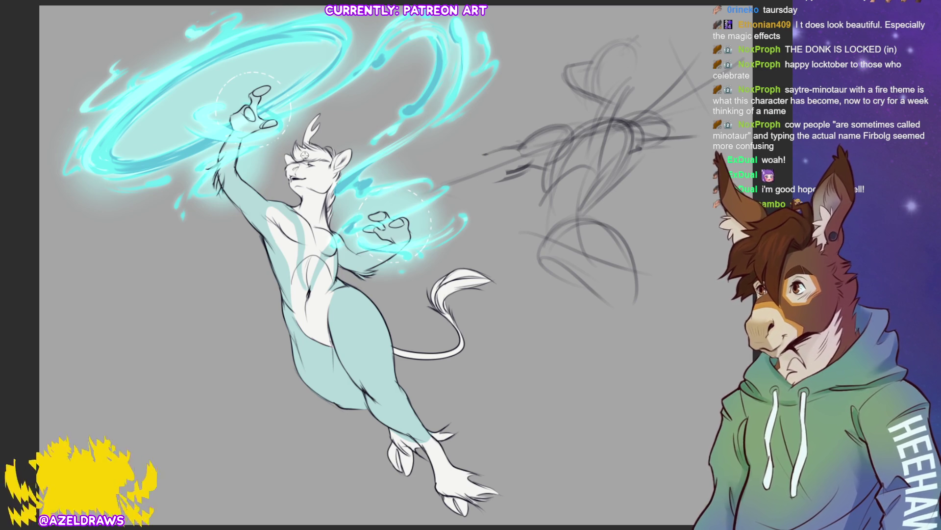
mouse_move(319, 162)
mouse_down()
mouse_move(303, 164)
mouse_move(329, 164)
mouse_up()
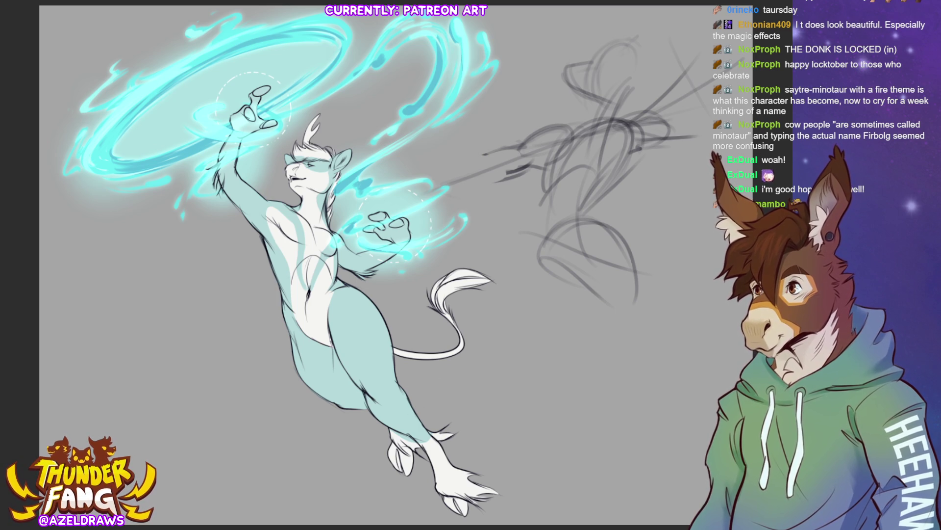
Step: Try several brown patches and straps across the thigh and hip, undoing each attempt
mouse_move(352, 285)
mouse_down()
mouse_move(360, 331)
mouse_move(405, 359)
mouse_move(348, 287)
mouse_move(407, 368)
mouse_move(391, 288)
mouse_move(351, 284)
mouse_move(348, 297)
mouse_move(389, 368)
mouse_move(364, 281)
mouse_up()
key(ctrl+z)
key(ctrl+z)
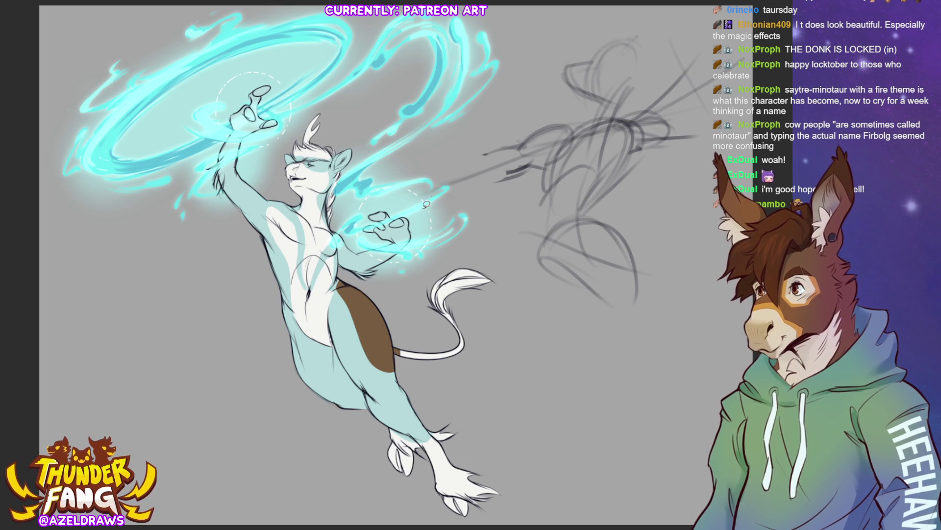
key(ctrl+z)
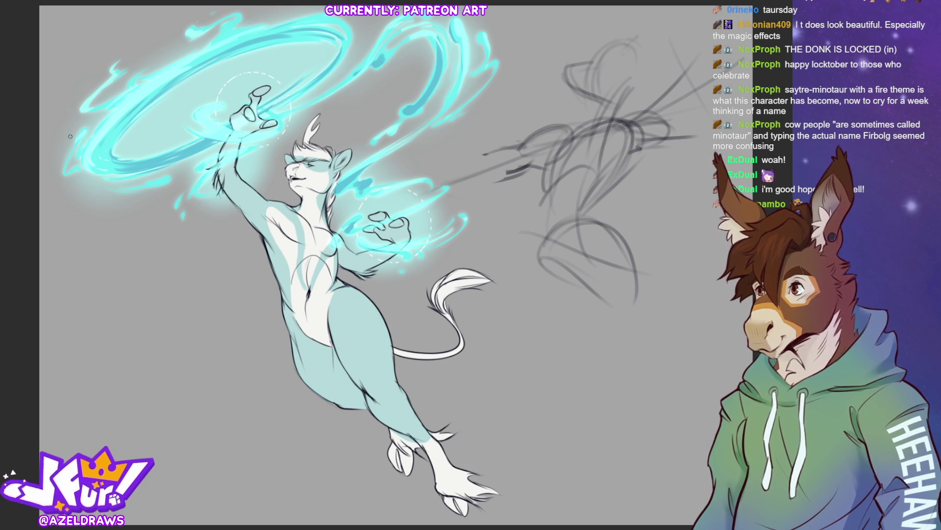
mouse_move(346, 282)
mouse_down()
mouse_move(387, 360)
mouse_move(350, 274)
mouse_move(355, 306)
mouse_move(388, 351)
mouse_move(363, 315)
mouse_move(378, 304)
mouse_up()
key(ctrl+z)
key(ctrl+z)
mouse_move(340, 280)
mouse_down()
mouse_move(347, 314)
mouse_move(395, 355)
mouse_up()
key(ctrl+z)
mouse_move(343, 277)
mouse_down()
mouse_move(351, 314)
mouse_move(393, 330)
mouse_move(362, 296)
mouse_move(353, 319)
mouse_move(390, 343)
mouse_move(358, 286)
mouse_move(360, 322)
mouse_move(350, 310)
mouse_move(398, 337)
mouse_move(353, 284)
mouse_move(376, 353)
mouse_up()
key(ctrl+z)
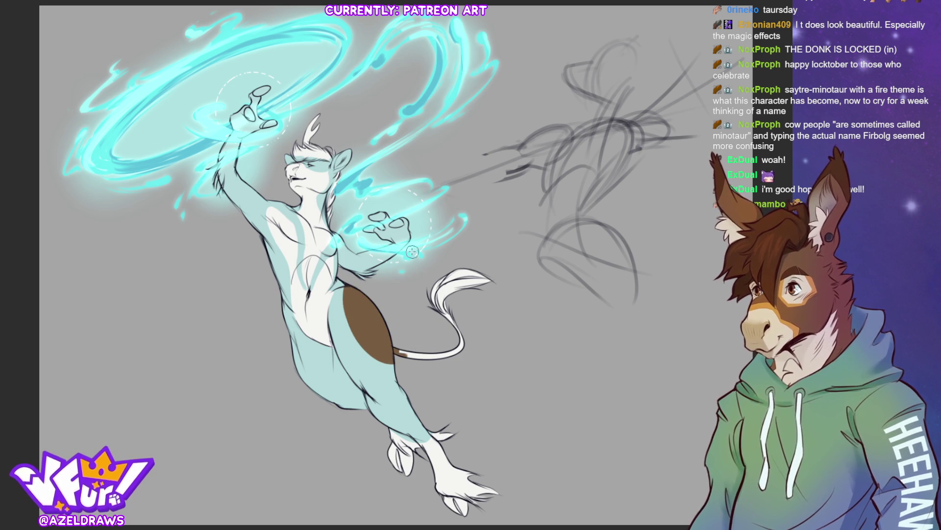
Step: Undo the brown tail base to keep the tail white, then paint a brown band down the thigh
mouse_move(395, 351)
mouse_down()
mouse_move(461, 343)
mouse_move(414, 344)
mouse_move(454, 330)
mouse_move(467, 302)
mouse_move(441, 290)
mouse_move(465, 287)
mouse_up()
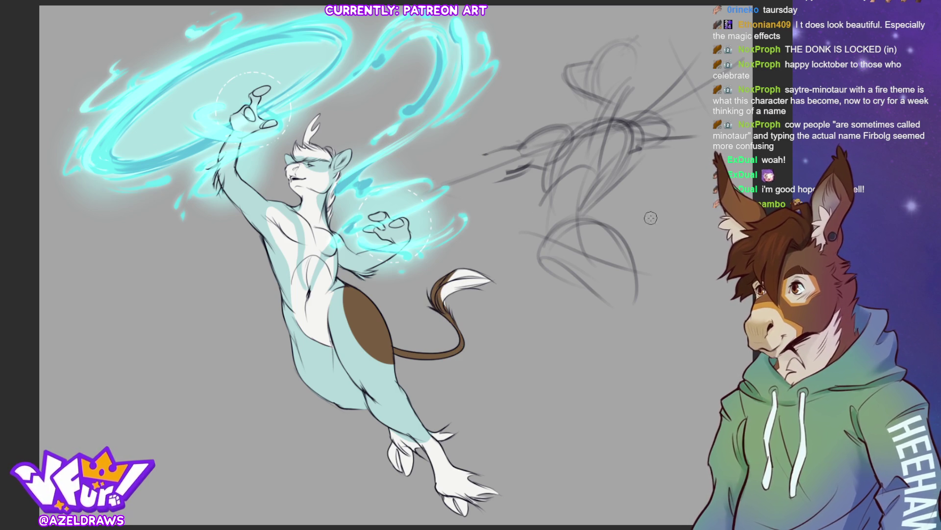
key(ctrl+z)
mouse_move(451, 284)
mouse_down()
mouse_move(441, 313)
mouse_move(459, 351)
mouse_move(400, 359)
mouse_move(422, 360)
mouse_move(471, 329)
mouse_move(413, 363)
mouse_up()
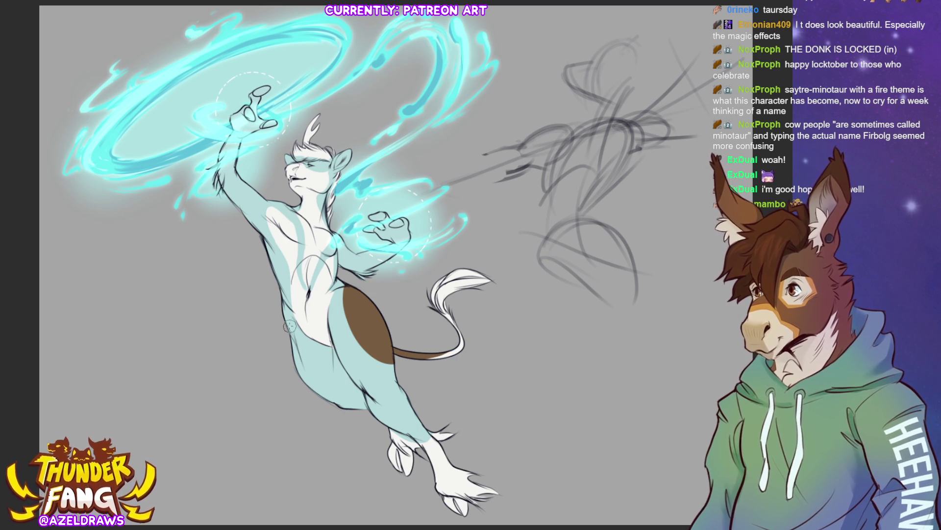
drag(288, 347, 326, 407)
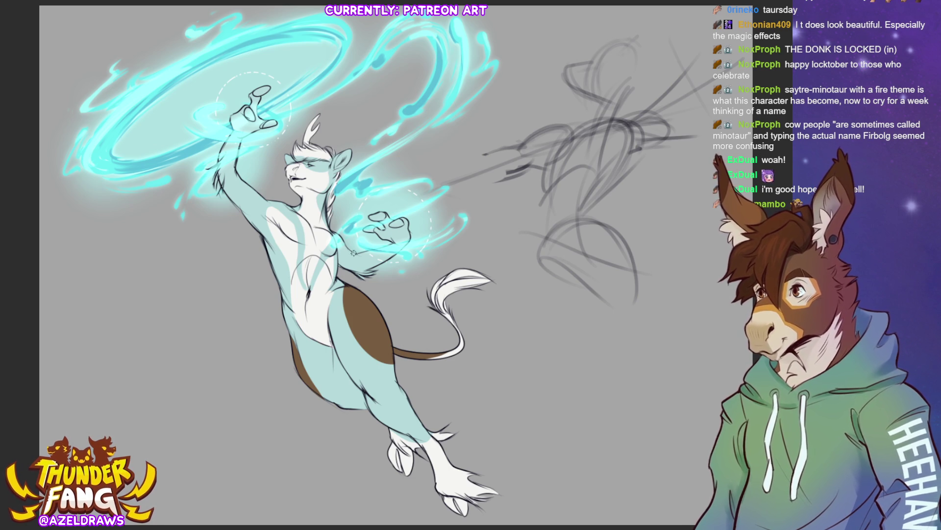
Step: Fill a chest patch, both hands, lower legs and hooves brown, and add a brown neck stripe
mouse_move(333, 234)
mouse_down()
mouse_move(353, 252)
mouse_move(346, 248)
mouse_up()
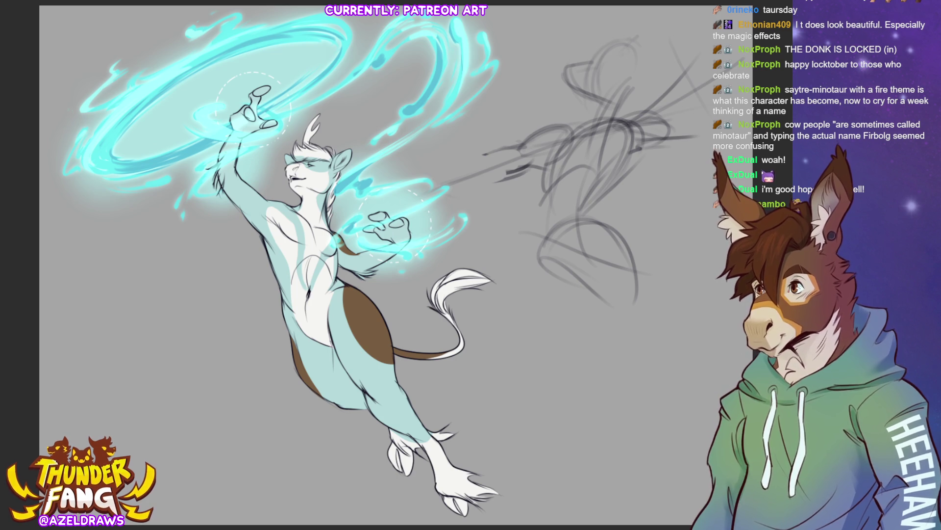
mouse_move(389, 205)
mouse_down()
mouse_move(365, 215)
mouse_move(376, 240)
mouse_move(403, 245)
mouse_move(396, 194)
mouse_up()
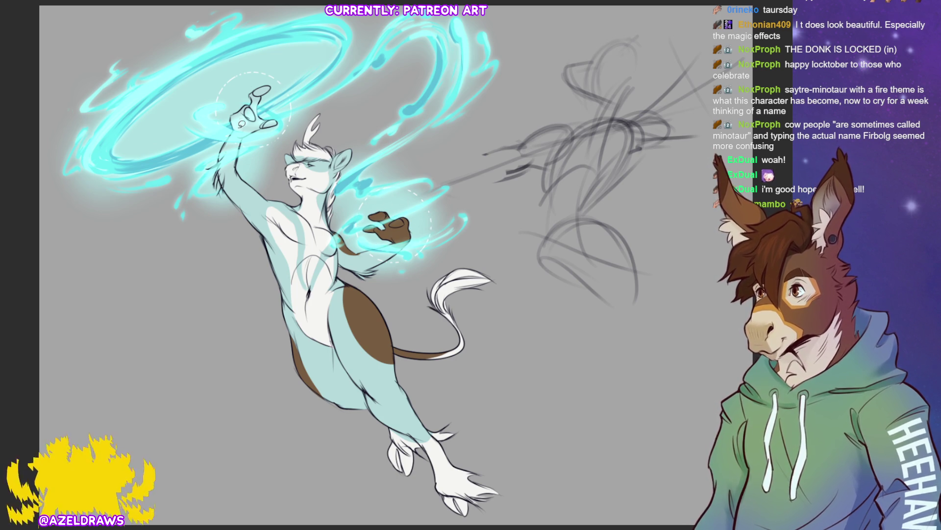
mouse_move(236, 137)
mouse_down()
mouse_move(274, 66)
mouse_move(226, 152)
mouse_up()
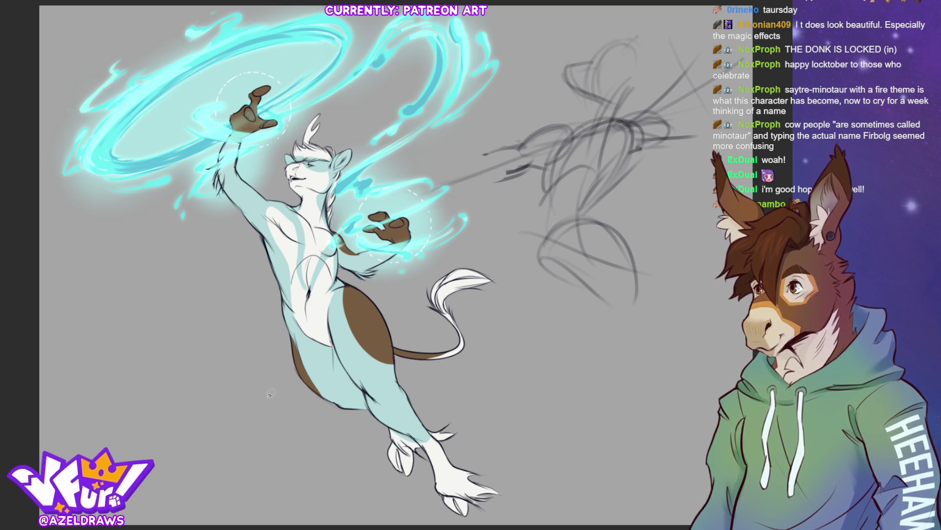
mouse_move(411, 431)
mouse_down()
mouse_move(426, 417)
mouse_move(485, 444)
mouse_move(446, 523)
mouse_move(373, 440)
mouse_move(387, 423)
mouse_move(412, 431)
mouse_up()
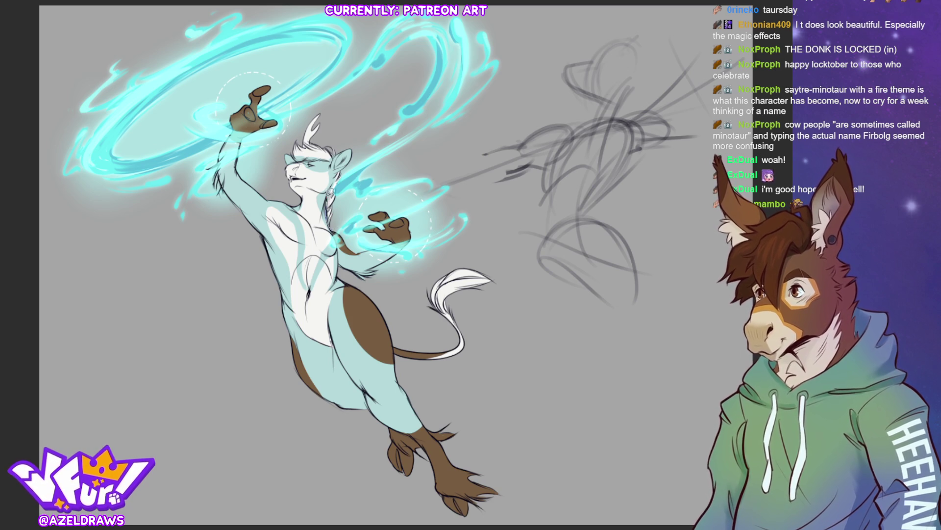
drag(344, 169, 330, 228)
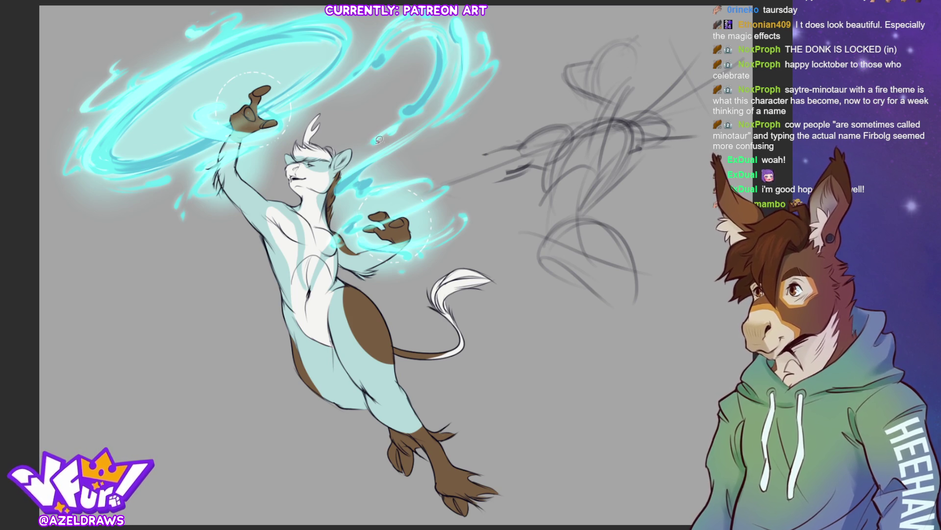
scroll(424, 269, up, 2)
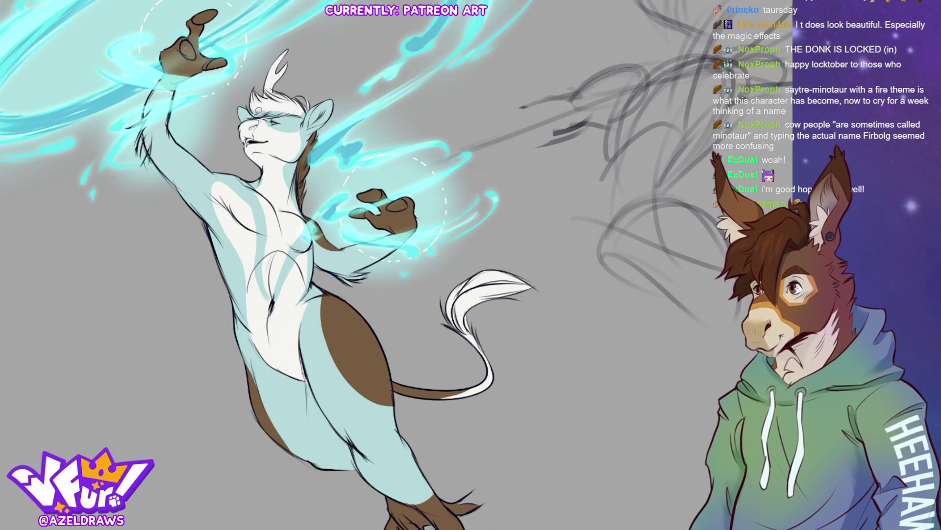
Step: Touch up the face blindfold and top of the head, then extend and darken the cyan chest stripe
drag(269, 112, 305, 114)
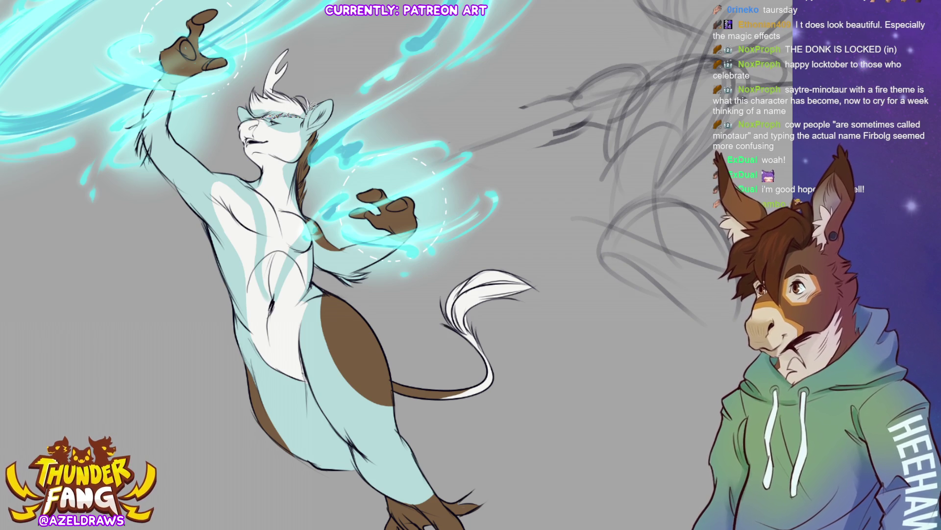
mouse_move(278, 85)
mouse_down()
mouse_move(292, 93)
mouse_move(256, 81)
mouse_move(257, 115)
mouse_up()
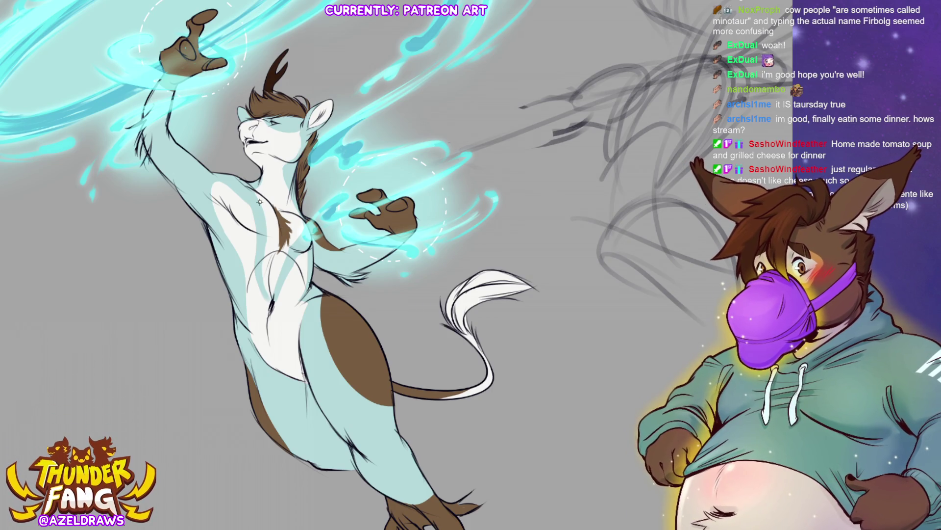
drag(262, 265, 268, 293)
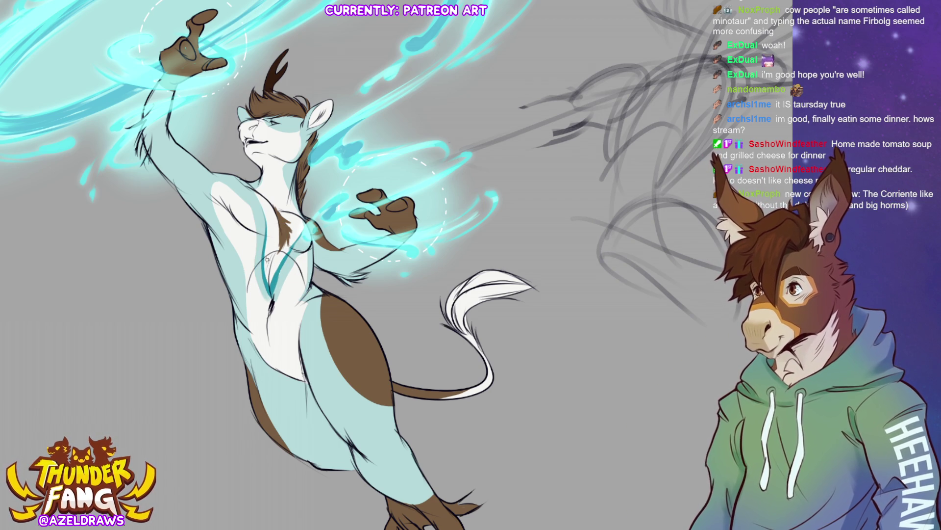
drag(268, 286, 265, 245)
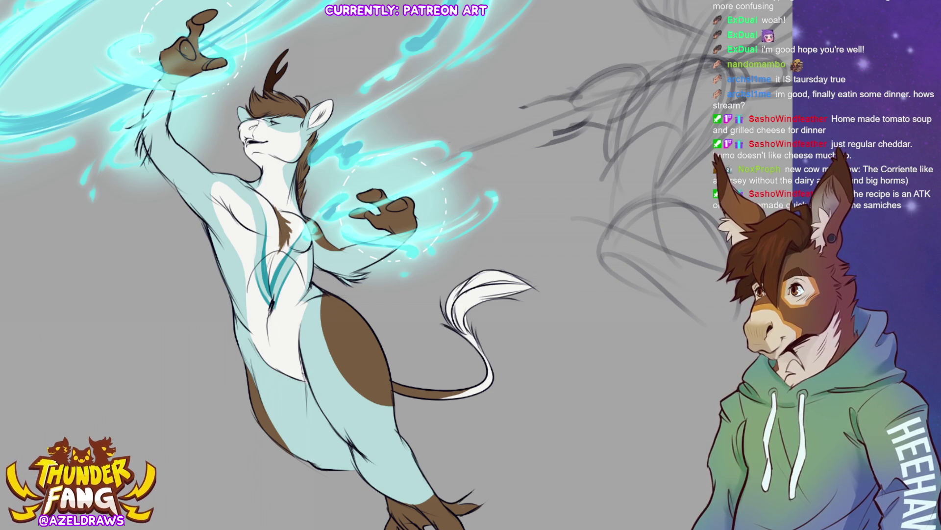
Step: Paint a teal stripe along the thigh, darken its edge, and add a line along the arm
mouse_move(322, 289)
mouse_down()
mouse_move(326, 345)
mouse_move(364, 399)
mouse_move(395, 408)
mouse_up()
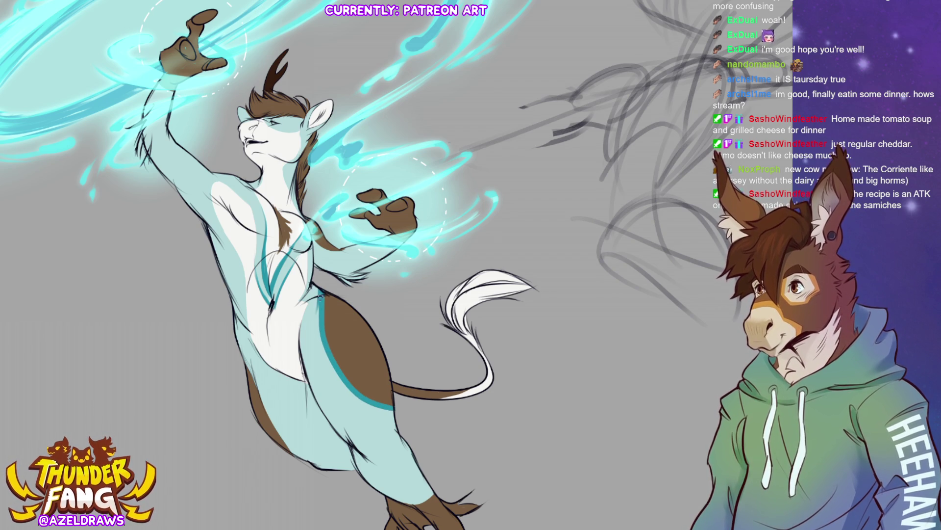
drag(319, 301, 322, 359)
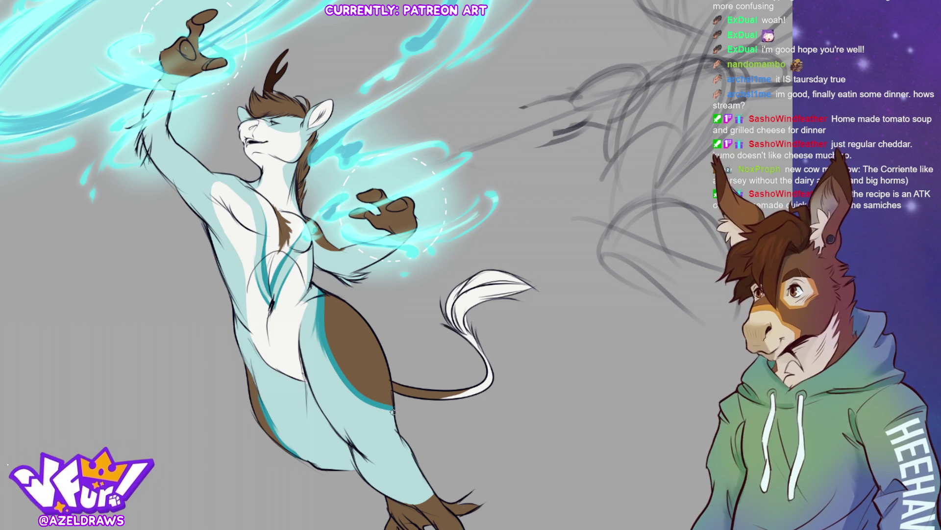
drag(318, 245, 351, 246)
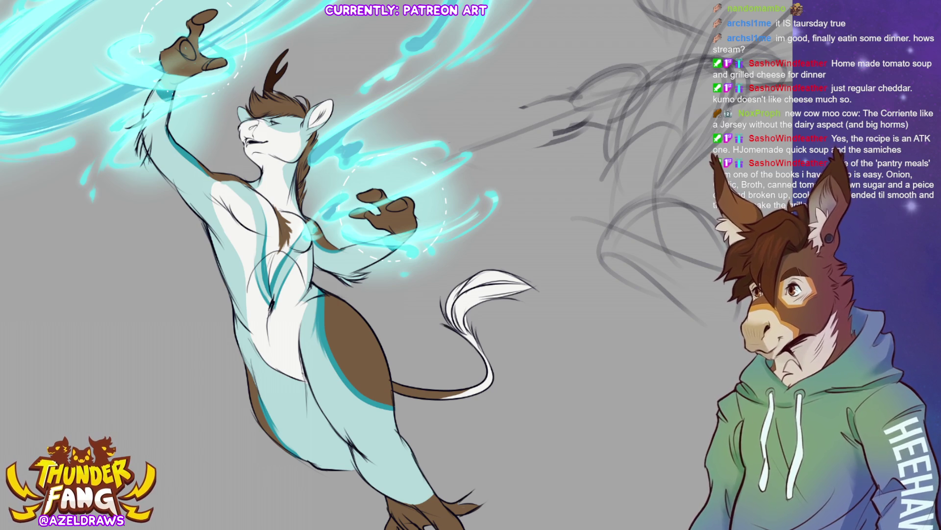
Step: Sample the pale cyan leg colour and paint a band around the ankle above the hoof
scroll(419, 375, down, 3)
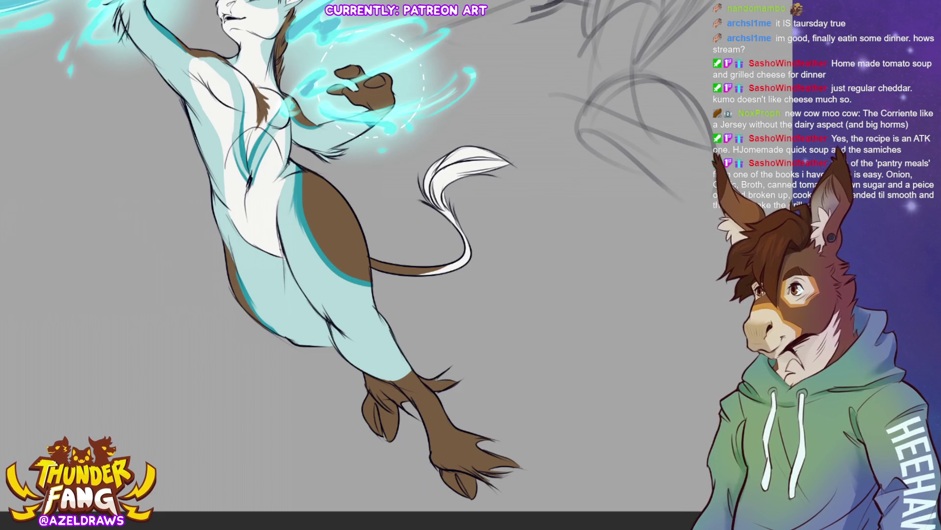
alt+click(393, 364)
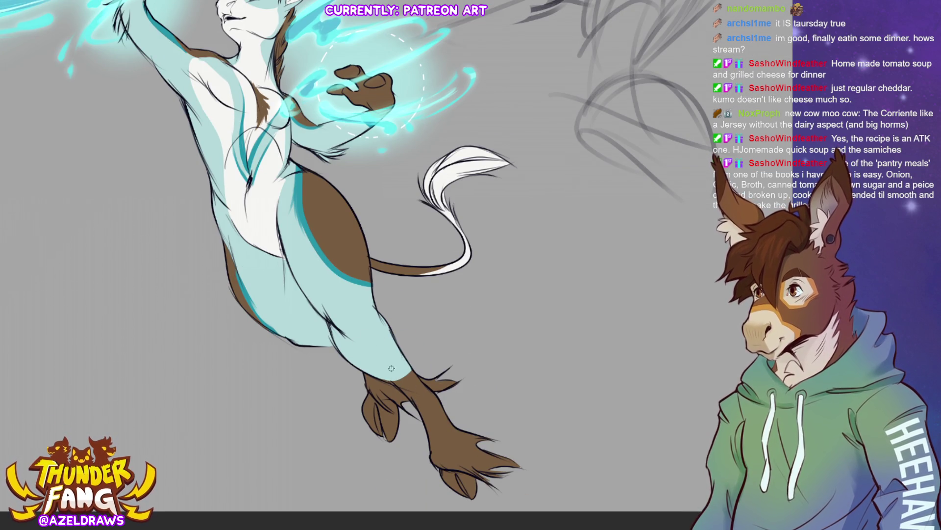
mouse_move(401, 387)
mouse_down()
mouse_move(414, 395)
mouse_move(427, 388)
mouse_move(391, 380)
mouse_move(420, 386)
mouse_move(404, 395)
mouse_move(423, 387)
mouse_move(402, 394)
mouse_move(425, 385)
mouse_move(408, 396)
mouse_move(425, 386)
mouse_move(404, 391)
mouse_up()
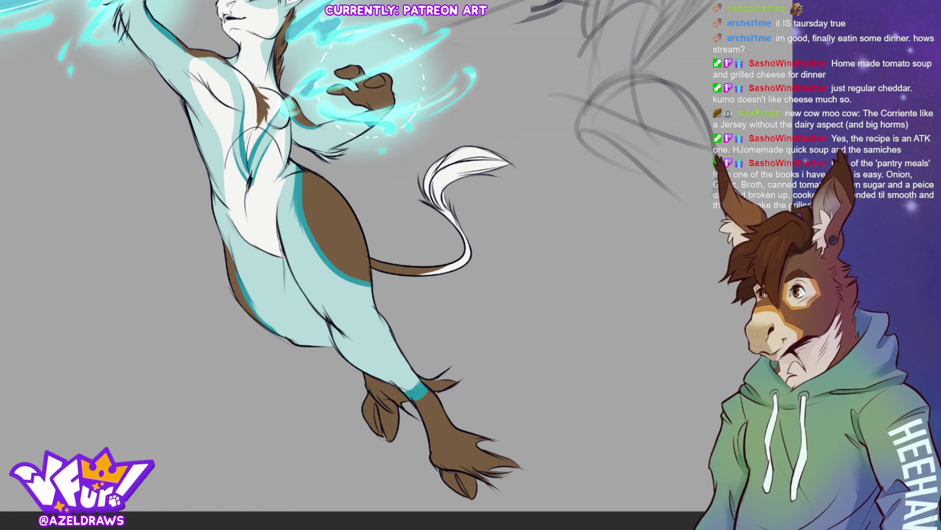
key(ctrl+0)
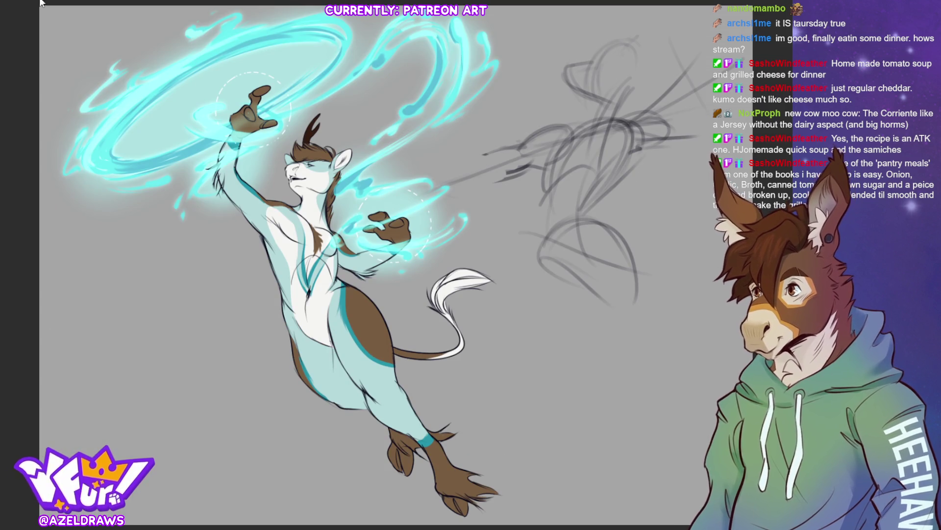